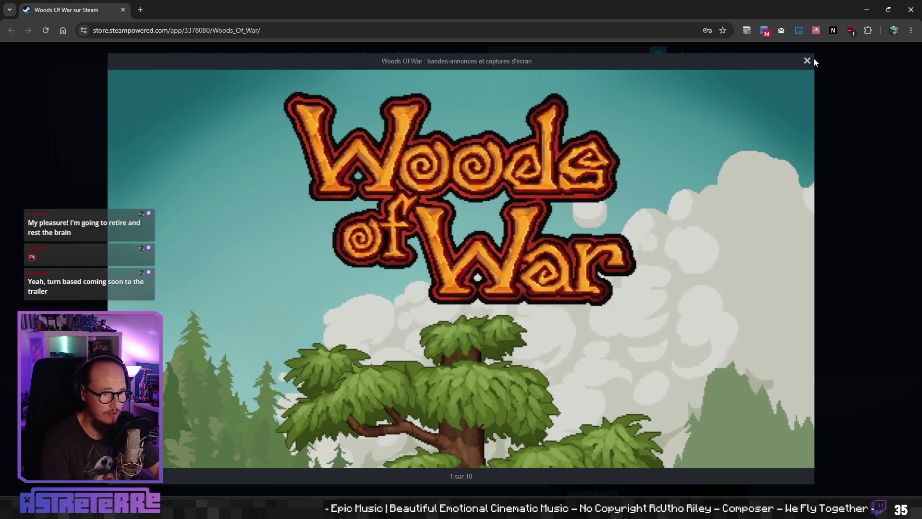
# Step: Close the trailer viewer and add Woods of War to the Steam wishlist
pyautogui.click(814, 59)
pyautogui.scroll(-1, 328, 376)
pyautogui.scroll(-2, 329, 380)
pyautogui.click(274, 297)
pyautogui.click(284, 296)
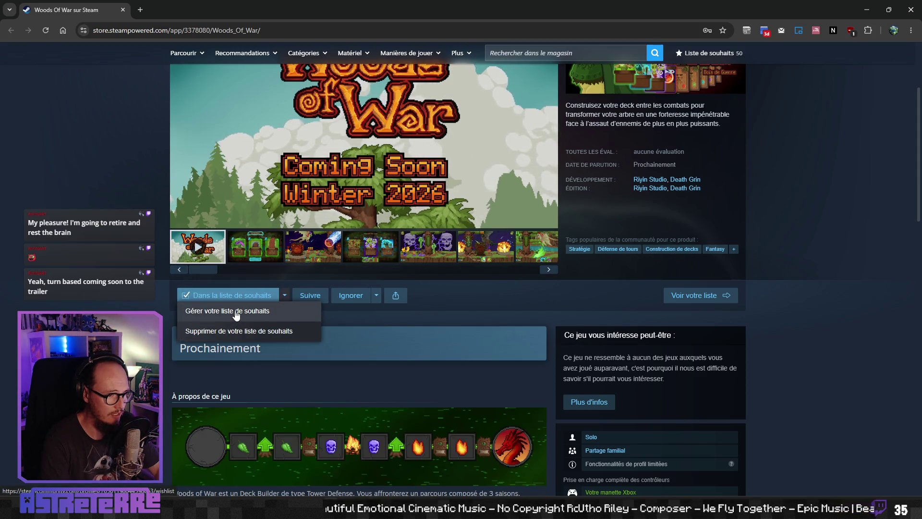
pyautogui.click(373, 330)
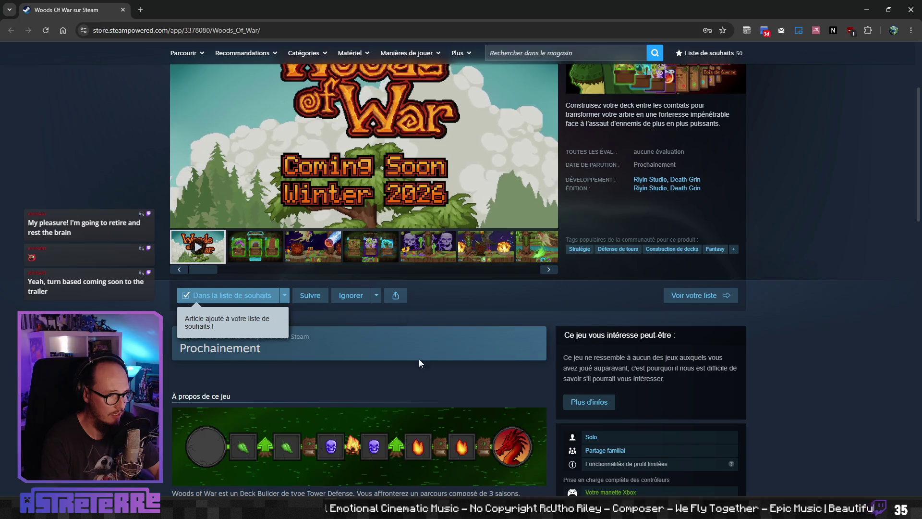
# Step: Expand the full game description and follow the 'Visiter le site Web' link
pyautogui.scroll(-5, 423, 358)
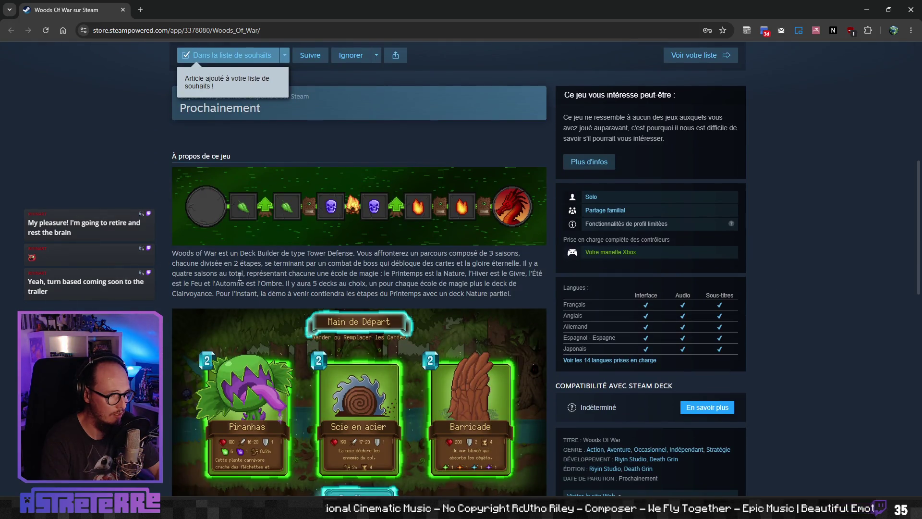
pyautogui.scroll(-8, 239, 277)
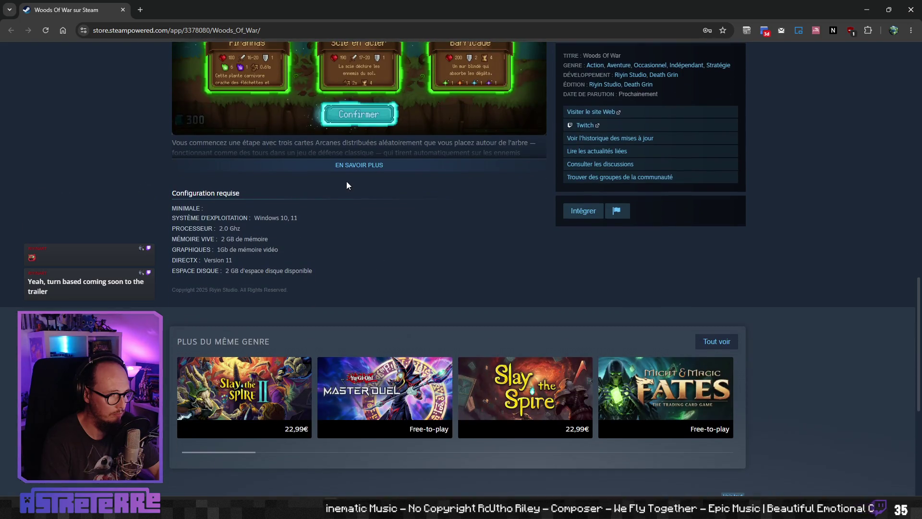
pyautogui.click(348, 165)
pyautogui.scroll(-7, 354, 290)
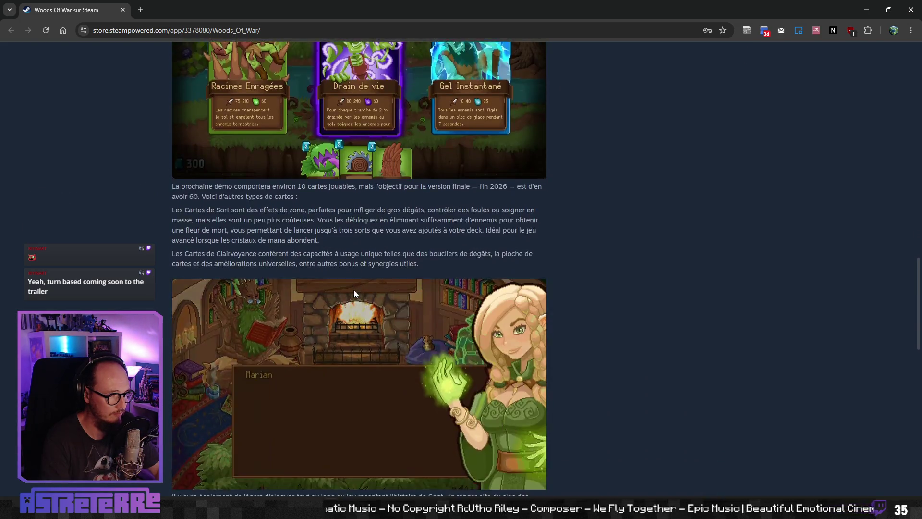
pyautogui.scroll(-4, 355, 294)
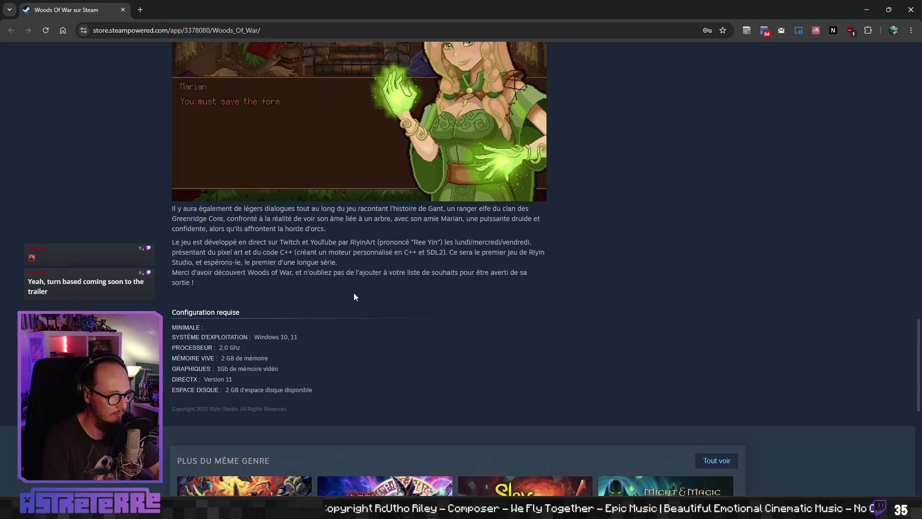
pyautogui.scroll(15, 354, 294)
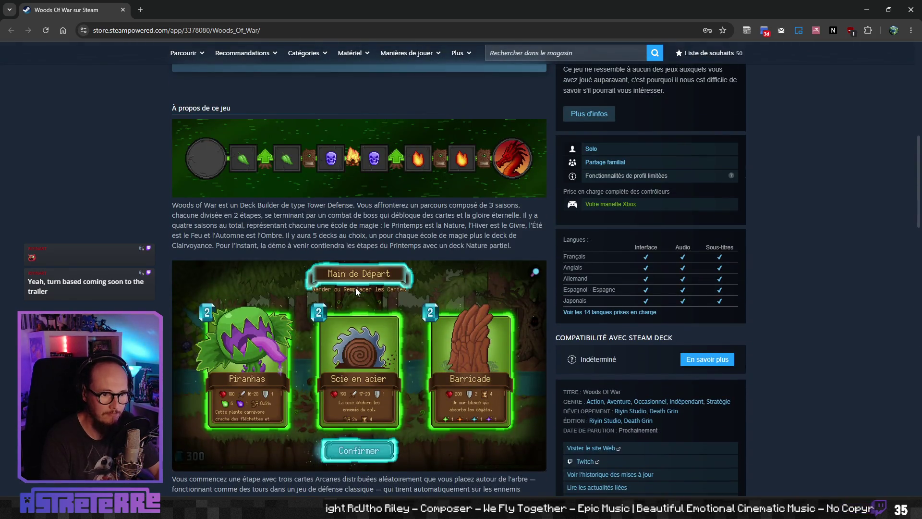
pyautogui.scroll(1, 355, 287)
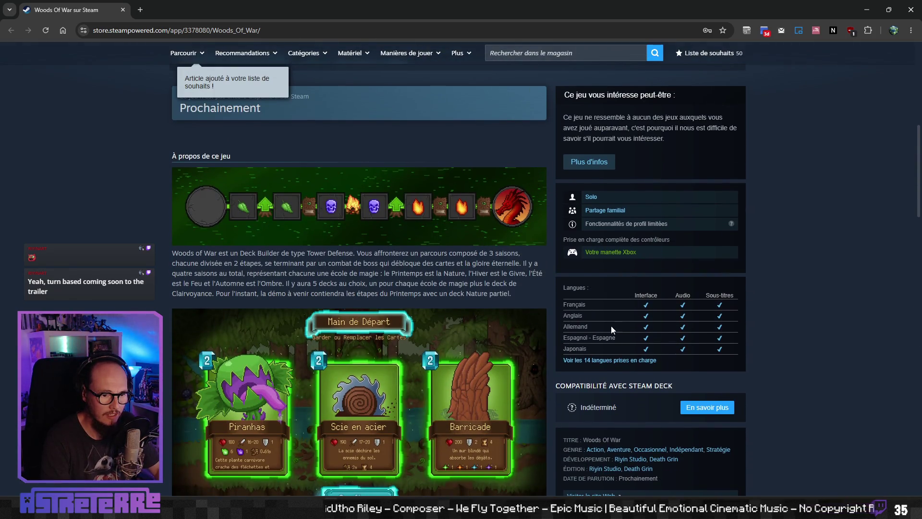
pyautogui.scroll(-2, 619, 351)
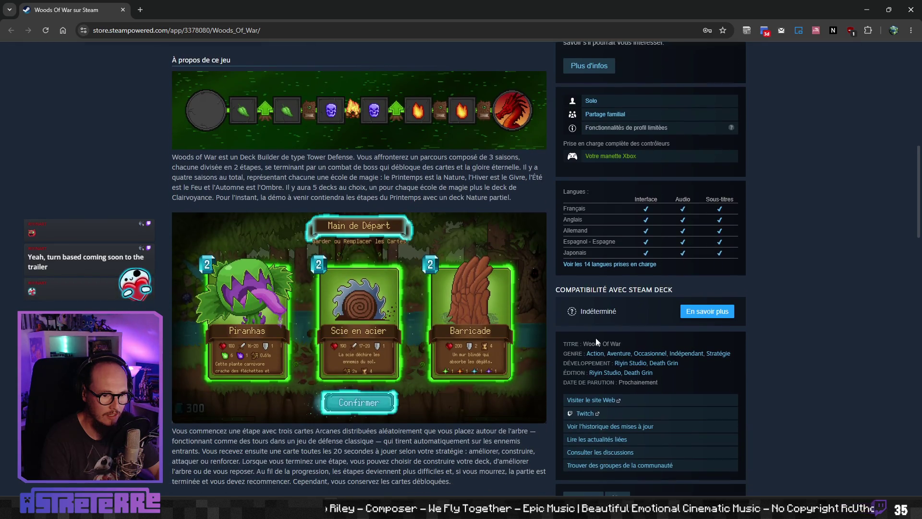
pyautogui.scroll(-1, 595, 342)
pyautogui.scroll(8, 644, 298)
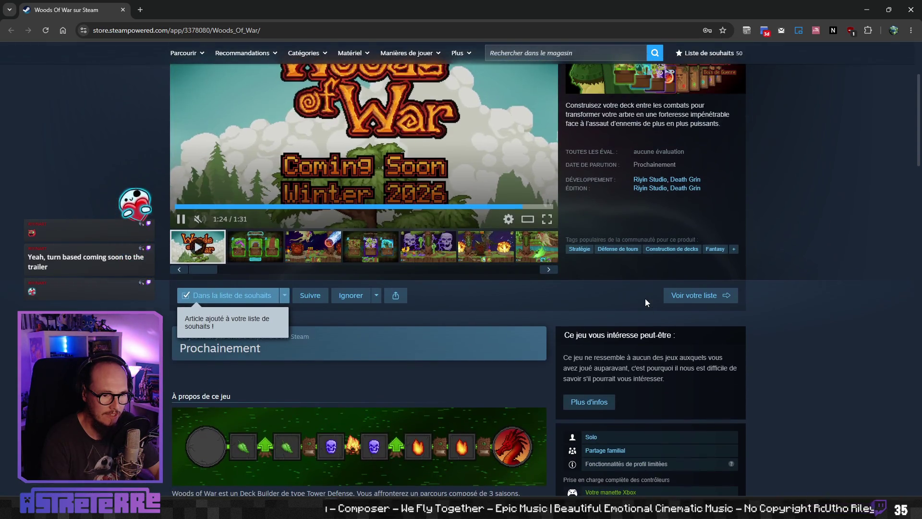
pyautogui.scroll(-9, 620, 347)
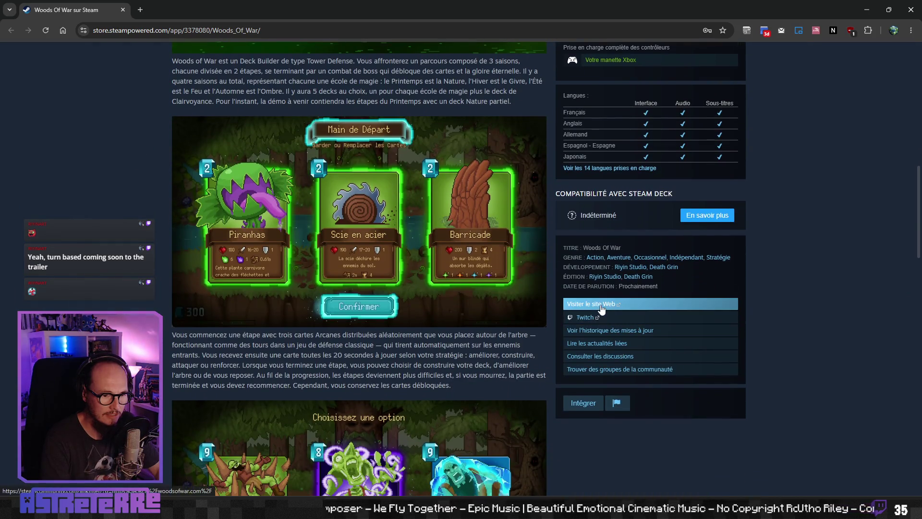
pyautogui.click(600, 308)
# Step: Continue past the leaving-Steam warning, read through woodsofwar.com, then close its tab
pyautogui.click(432, 241)
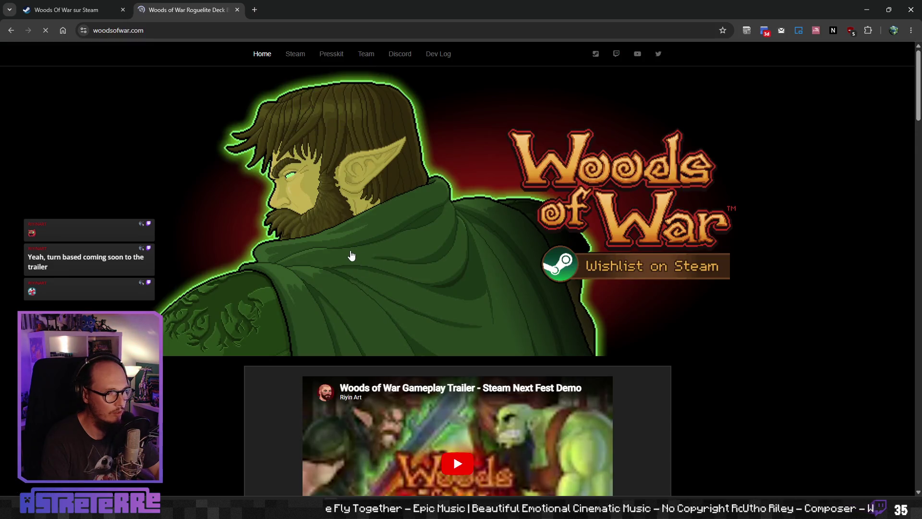
pyautogui.scroll(-7, 324, 248)
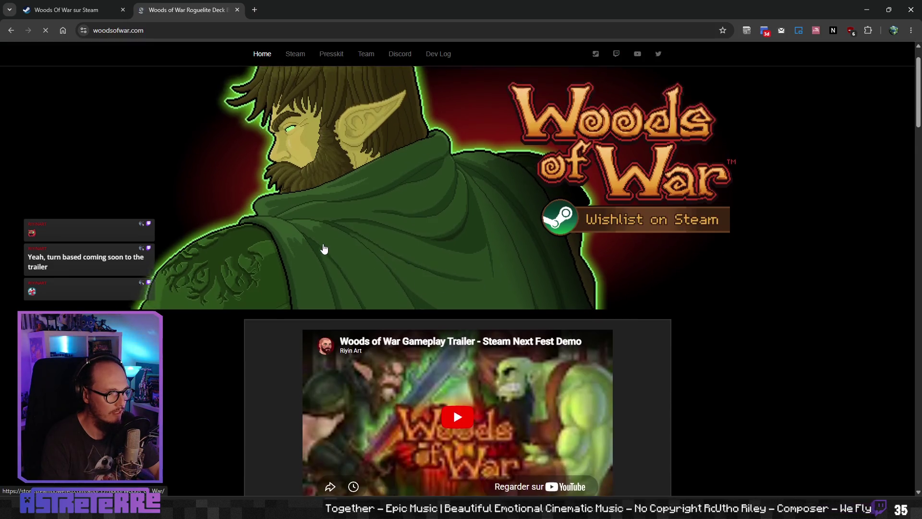
pyautogui.scroll(2, 275, 248)
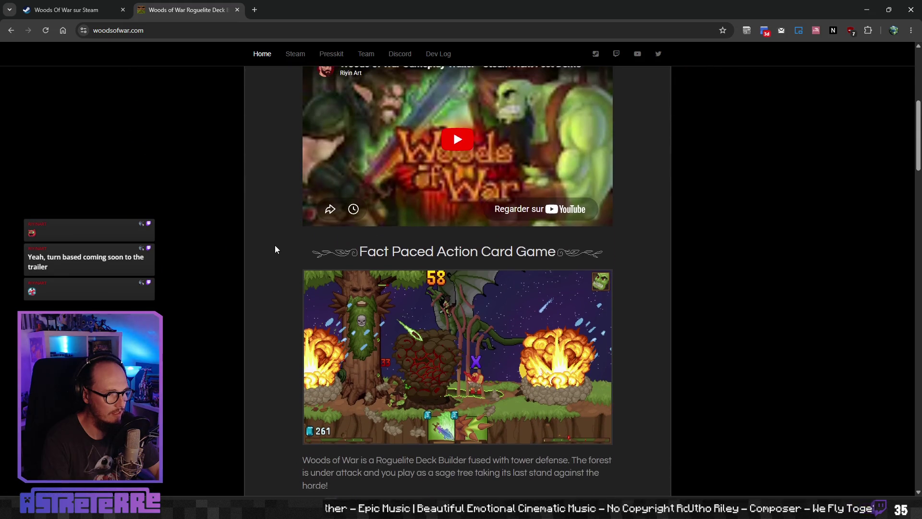
pyautogui.scroll(-6, 275, 249)
pyautogui.scroll(-20, 276, 249)
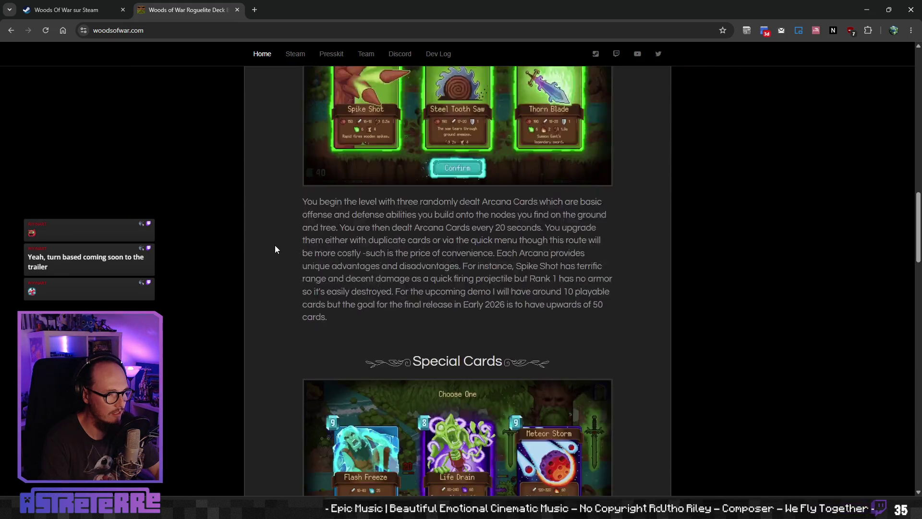
pyautogui.scroll(2, 275, 248)
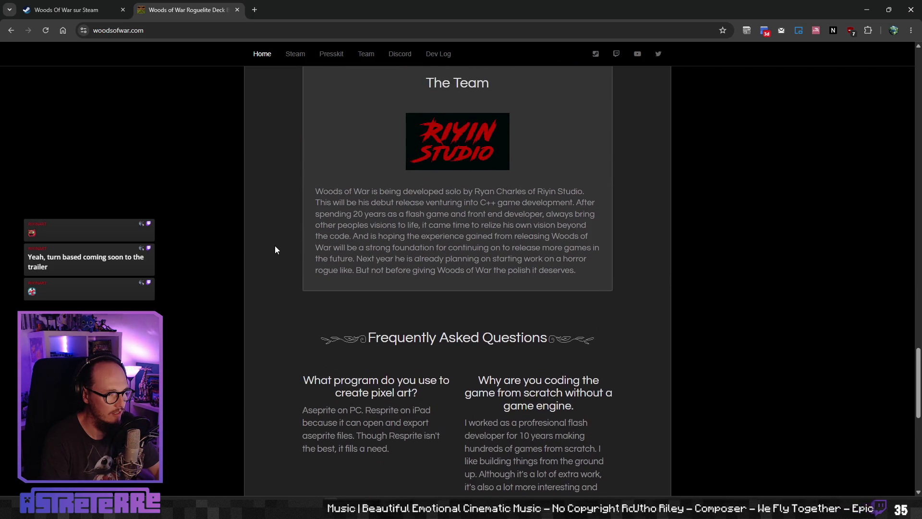
pyautogui.scroll(-9, 275, 249)
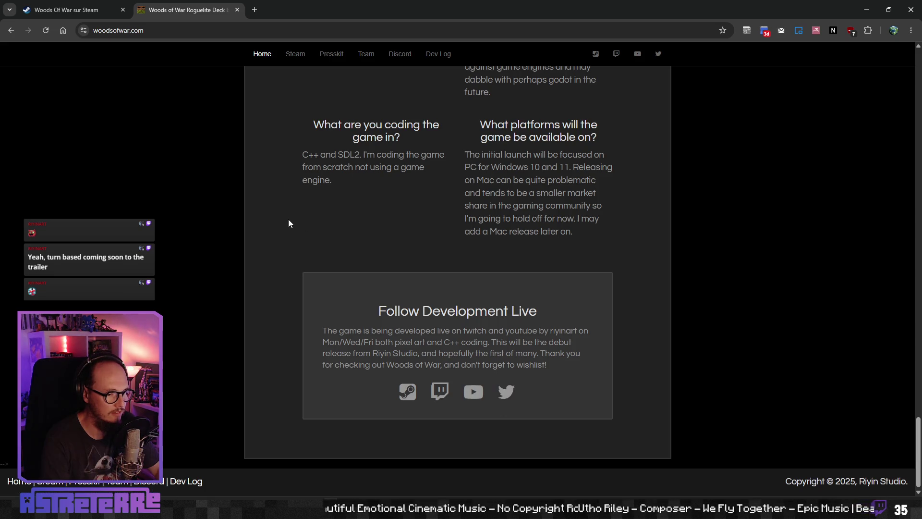
pyautogui.scroll(5, 322, 277)
pyautogui.scroll(20, 322, 277)
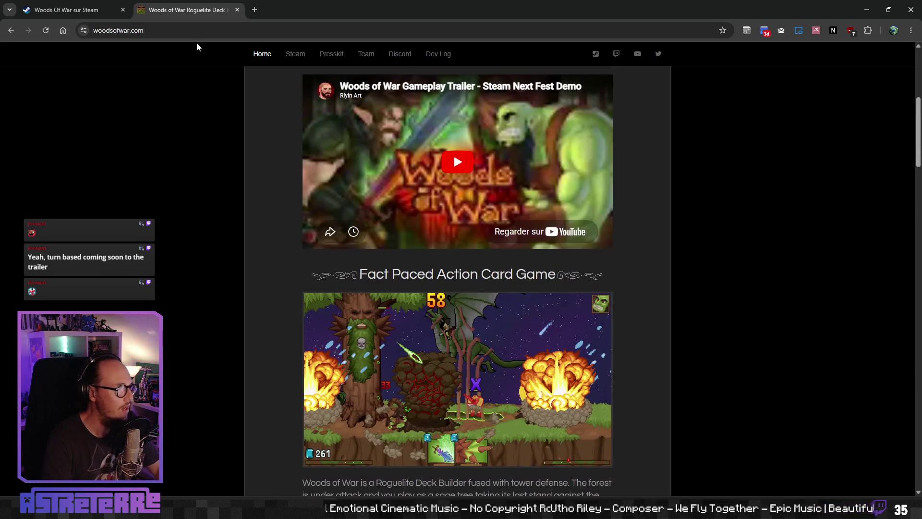
pyautogui.click(237, 9)
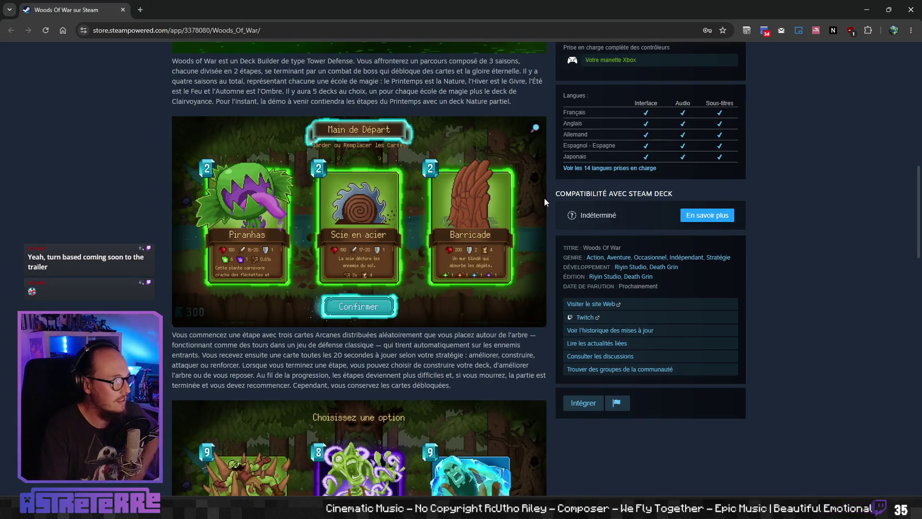
# Step: Scroll back to the top of the Steam page and close the browser window
pyautogui.scroll(15, 544, 197)
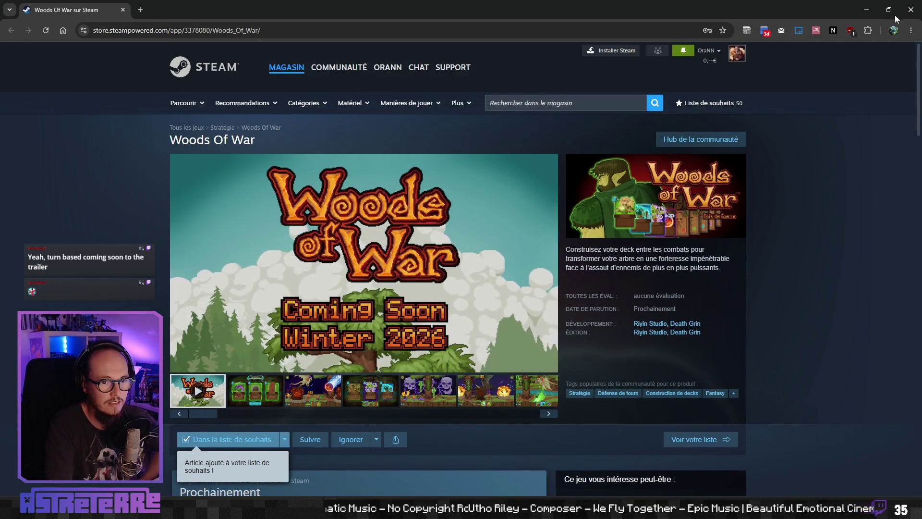
pyautogui.click(911, 10)
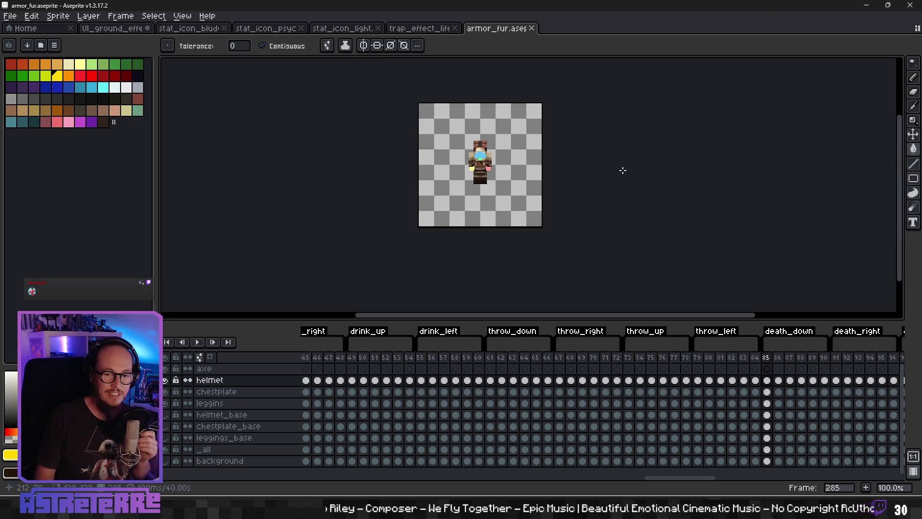
# Step: Close armor_fur.aseprite and switch to the UI_ground_effect_overlay.aseprite tab
pyautogui.scroll(1, 505, 144)
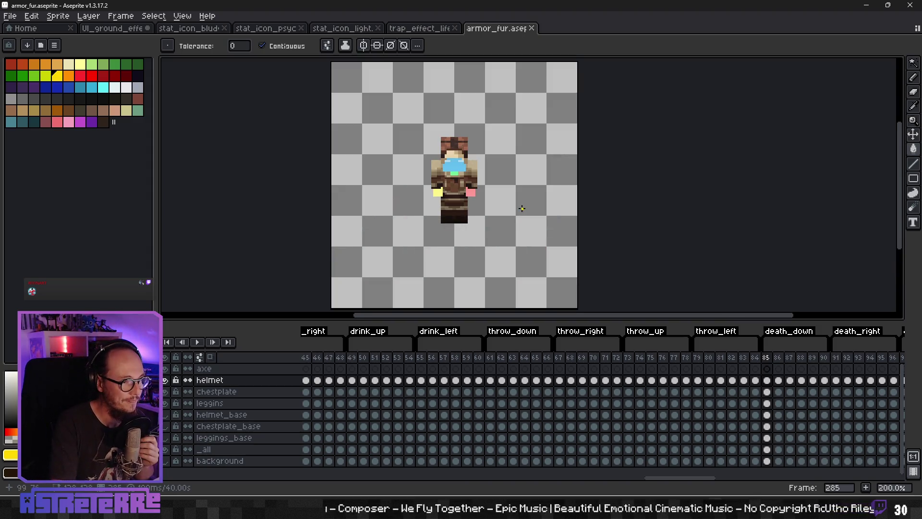
pyautogui.click(532, 28)
pyautogui.scroll(2, 605, 221)
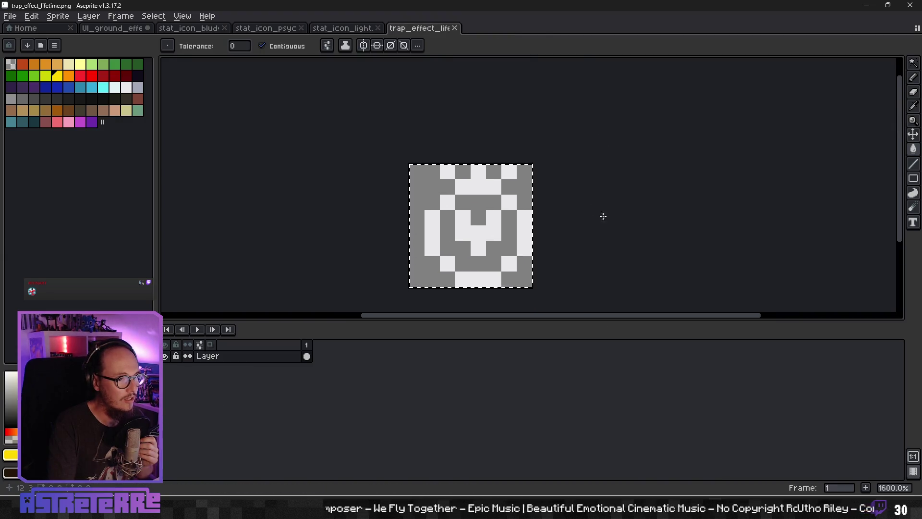
pyautogui.click(142, 28)
# Step: Pan onto the yellow badge and enlarge the timeline to show more layers
pyautogui.moveTo(533, 251); pyautogui.dragTo(575, 230)
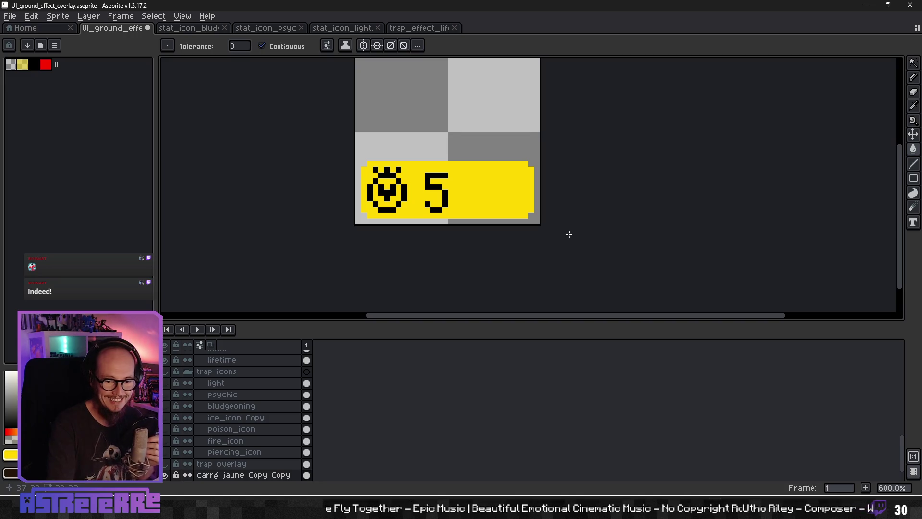
pyautogui.moveTo(391, 320); pyautogui.dragTo(391, 273)
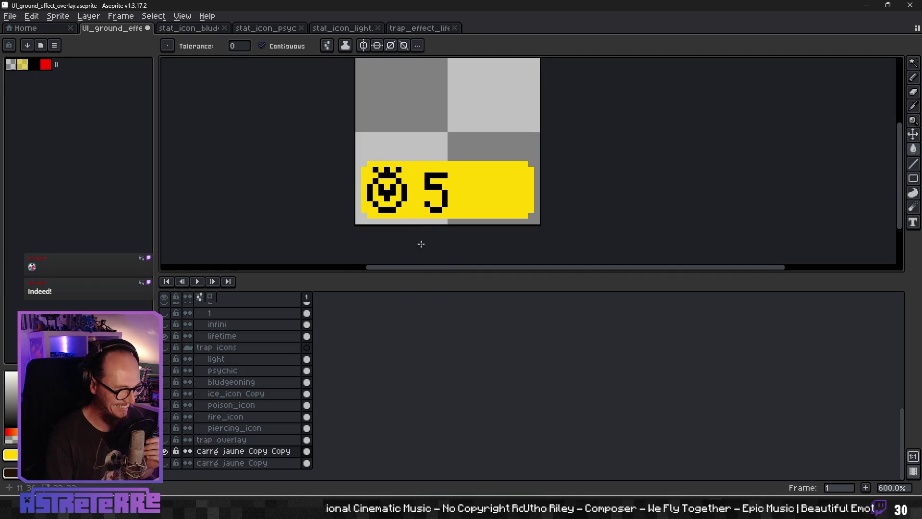
pyautogui.hscroll(-2, 419, 256)
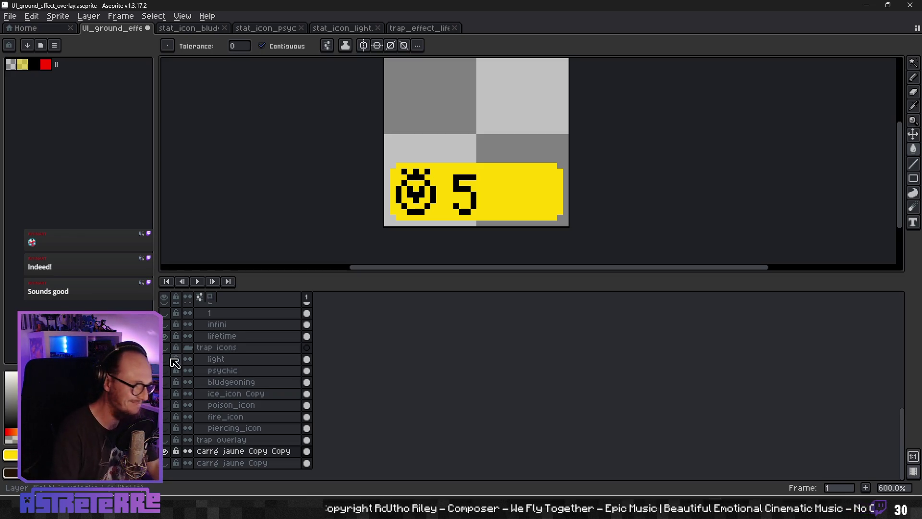
pyautogui.moveTo(495, 197); pyautogui.dragTo(462, 189)
pyautogui.hotkey('alt', 'Tab')
pyautogui.hotkey('alt', 'Tab')
pyautogui.hotkey('alt', 'Tab')
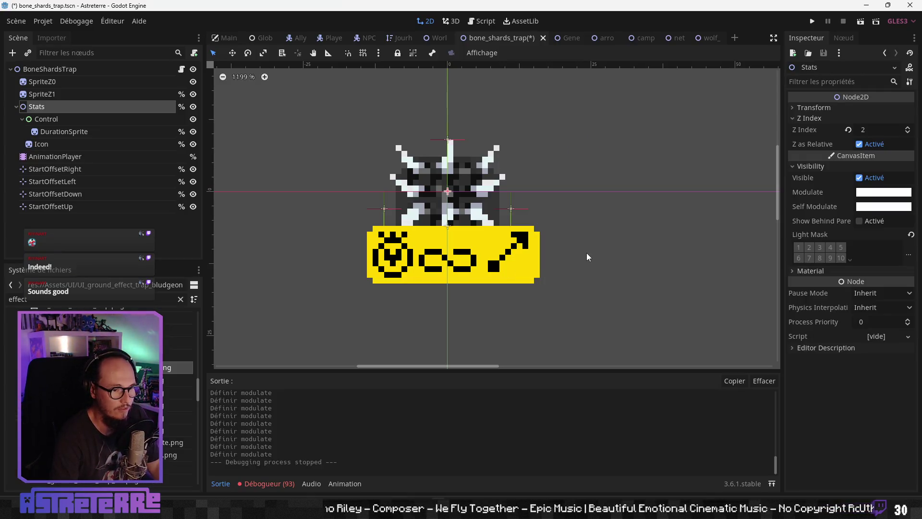
# Step: Inspect the Icon sprite, toggling its Centered option off and back on
pyautogui.moveTo(587, 252); pyautogui.dragTo(583, 263)
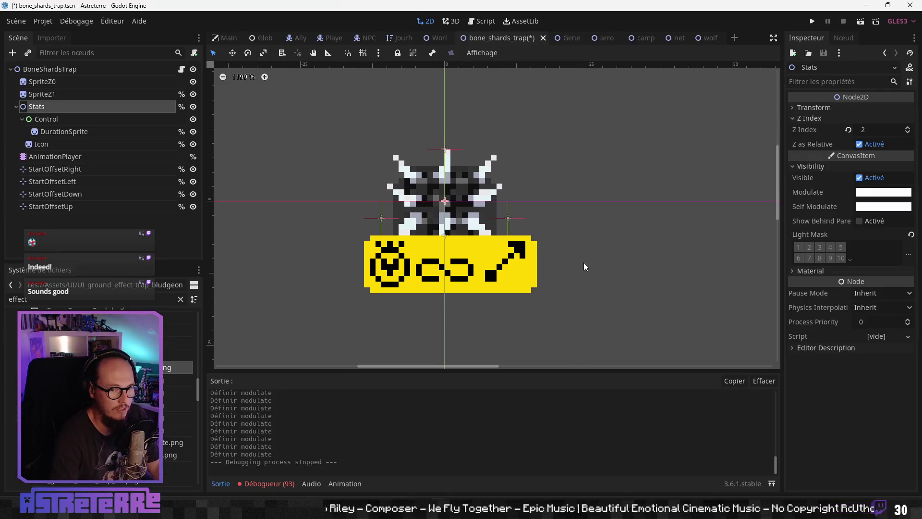
pyautogui.click(63, 133)
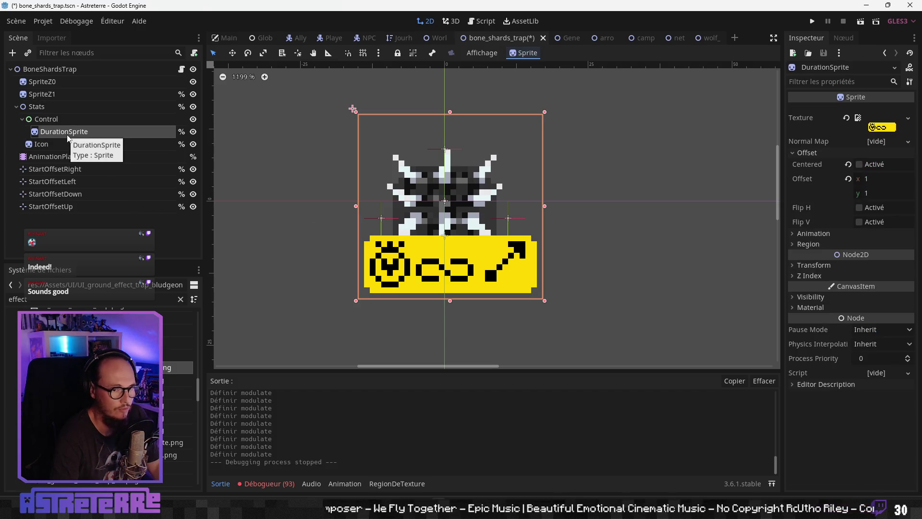
pyautogui.click(61, 143)
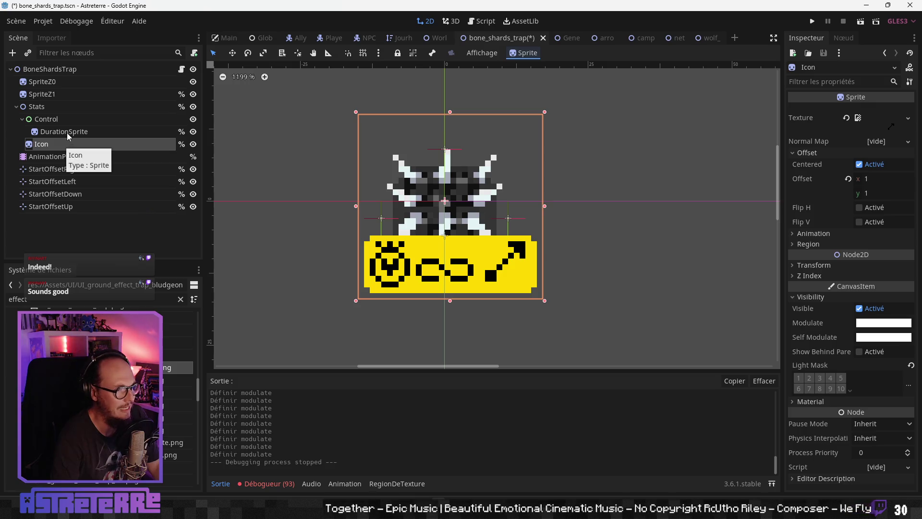
pyautogui.click(859, 165)
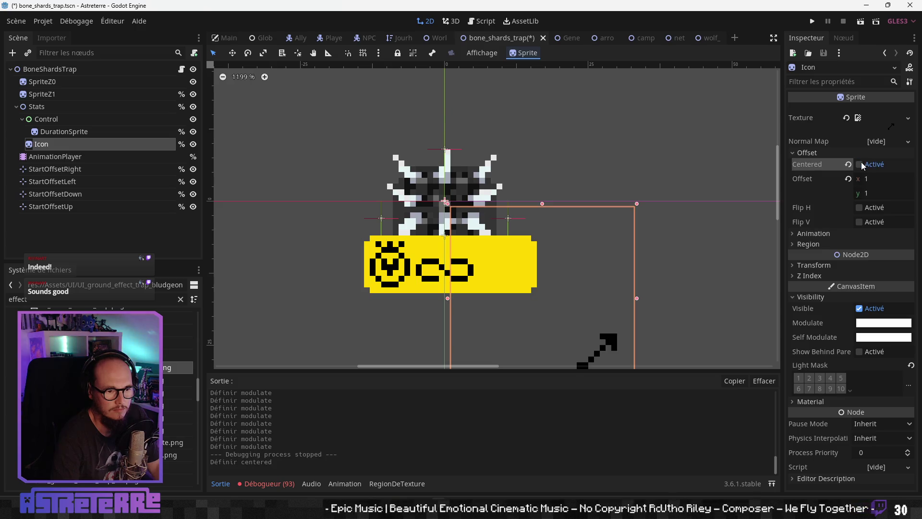
pyautogui.click(860, 165)
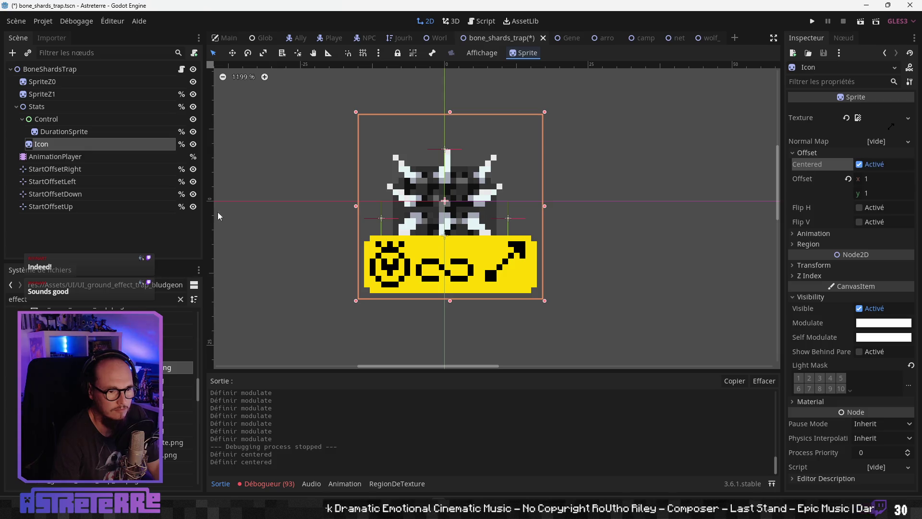
# Step: In GenericTrapScene, set the Icon offset to (1, 1) and compare with DurationSprite
pyautogui.click(570, 39)
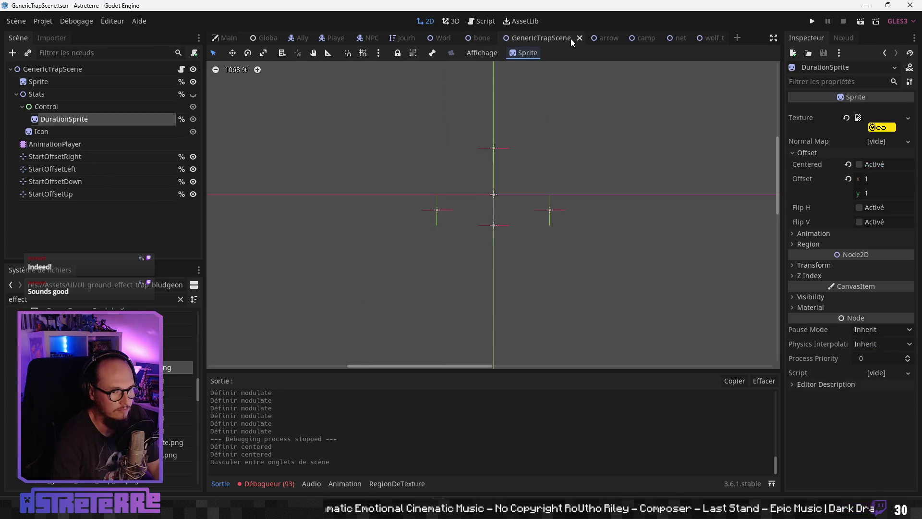
pyautogui.click(54, 134)
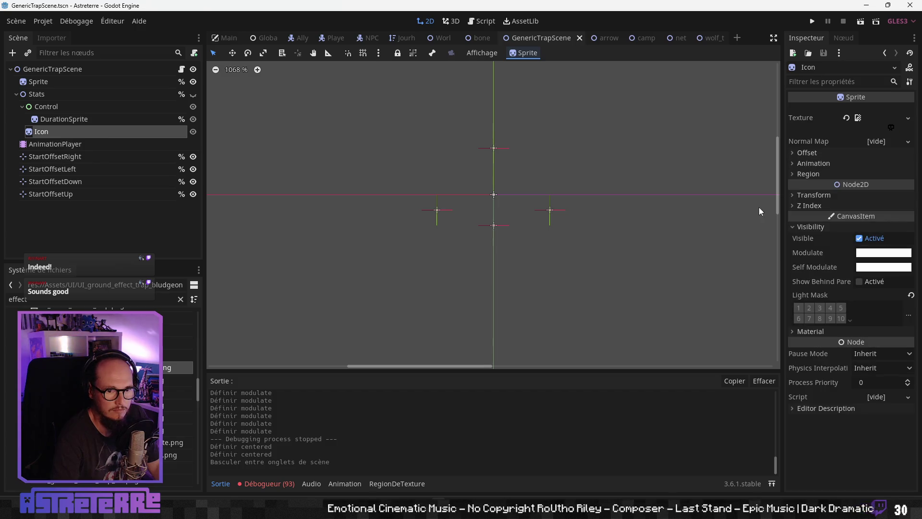
pyautogui.click(885, 181)
pyautogui.write('1')
pyautogui.press('Tab')
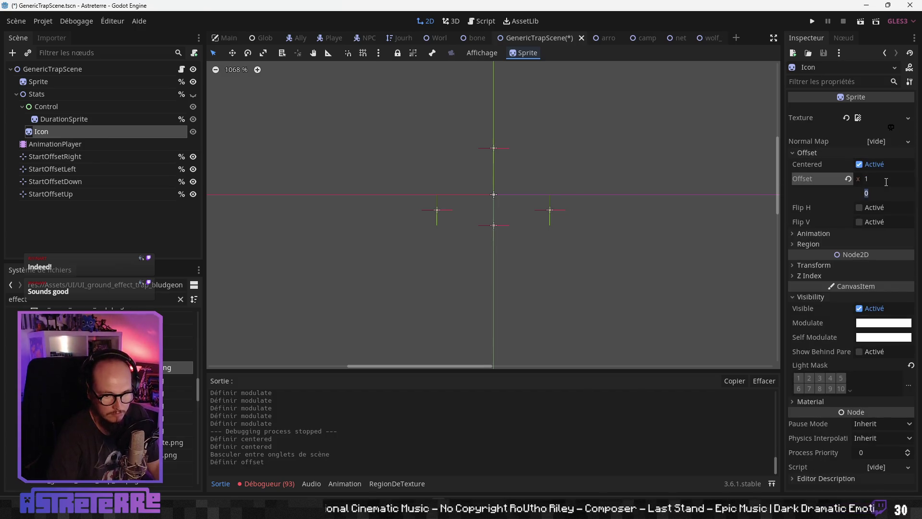
pyautogui.write('1')
pyautogui.press('Return')
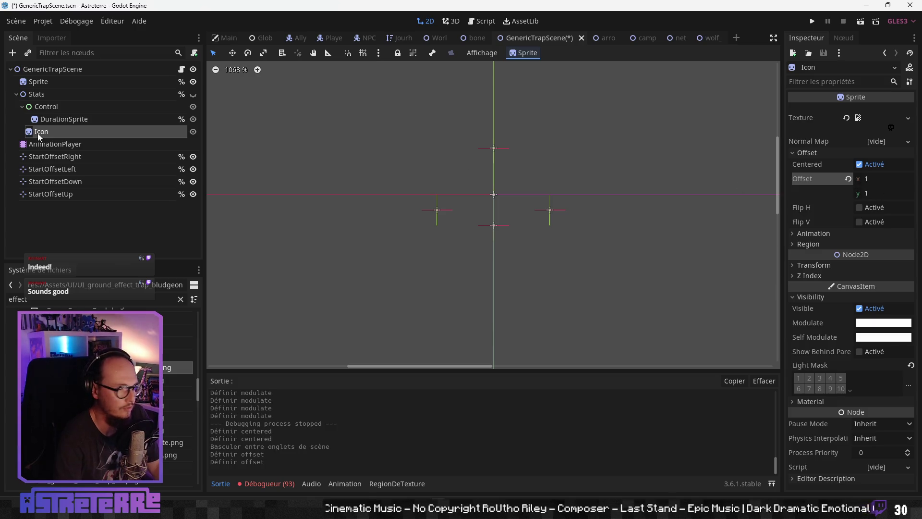
pyautogui.click(60, 120)
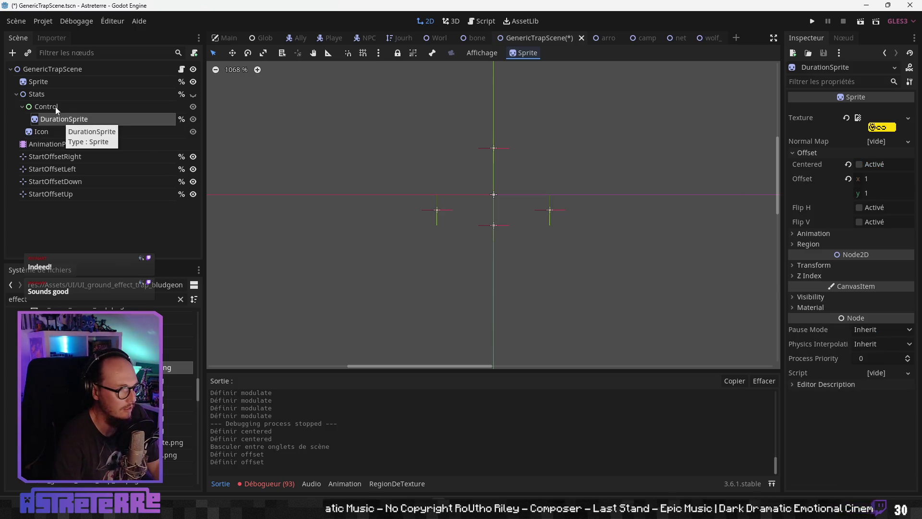
pyautogui.click(56, 107)
pyautogui.click(53, 118)
# Step: Set the arrows_dispenser Icon offset to (1, 1), then review campfire_trap's sprites
pyautogui.click(599, 38)
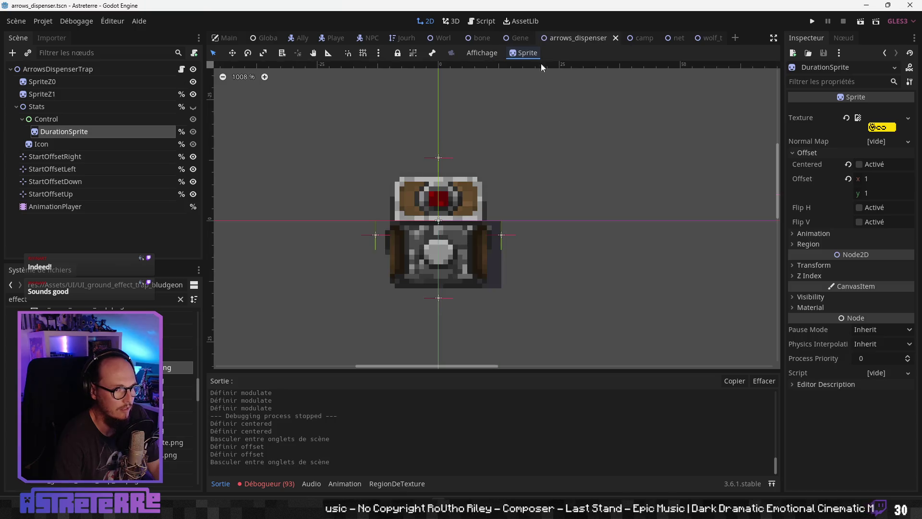
pyautogui.click(61, 143)
pyautogui.click(819, 153)
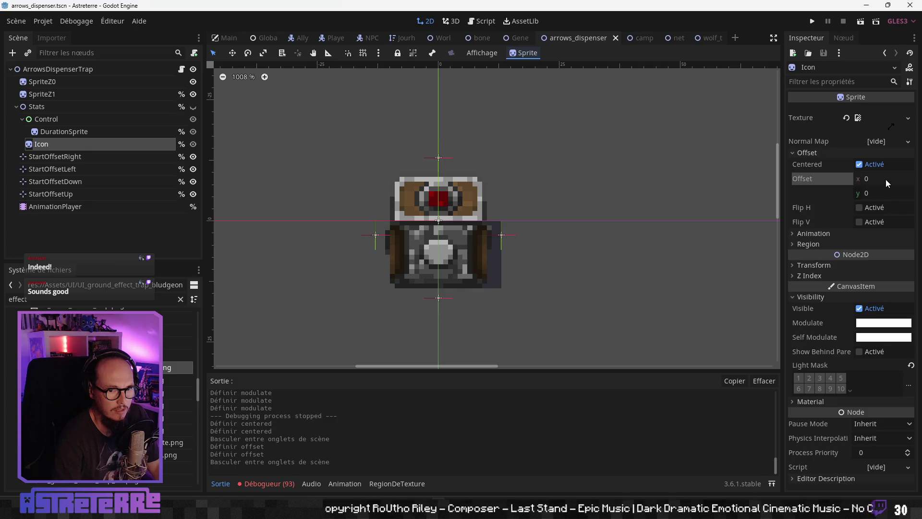
pyautogui.write('1')
pyautogui.press('Tab')
pyautogui.write('1')
pyautogui.press('Return')
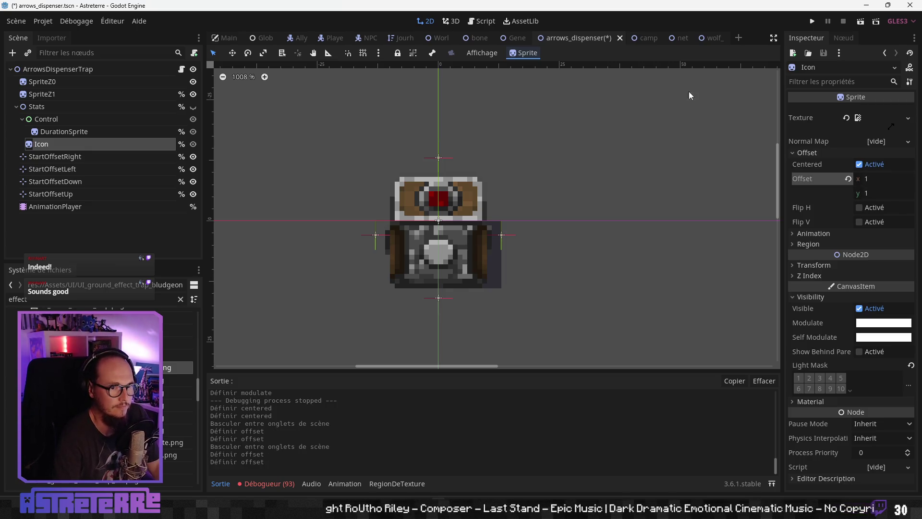
pyautogui.click(646, 38)
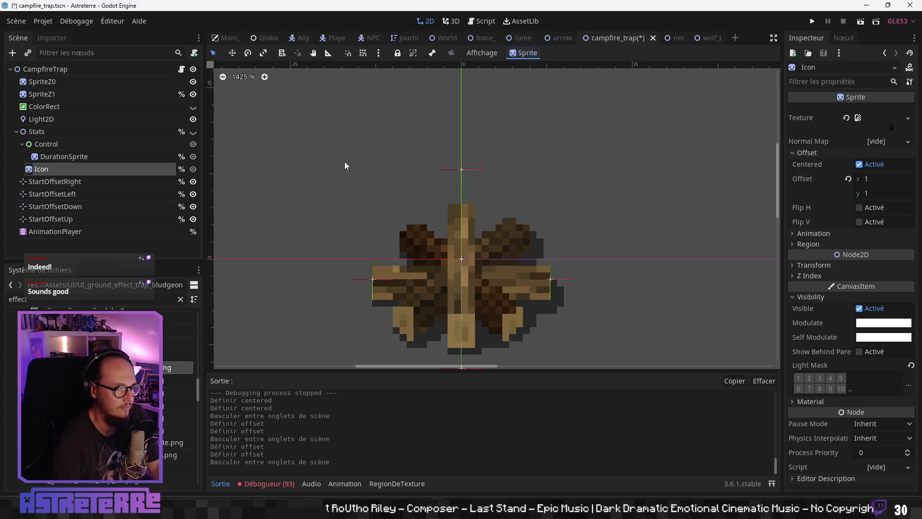
pyautogui.click(59, 160)
pyautogui.click(53, 169)
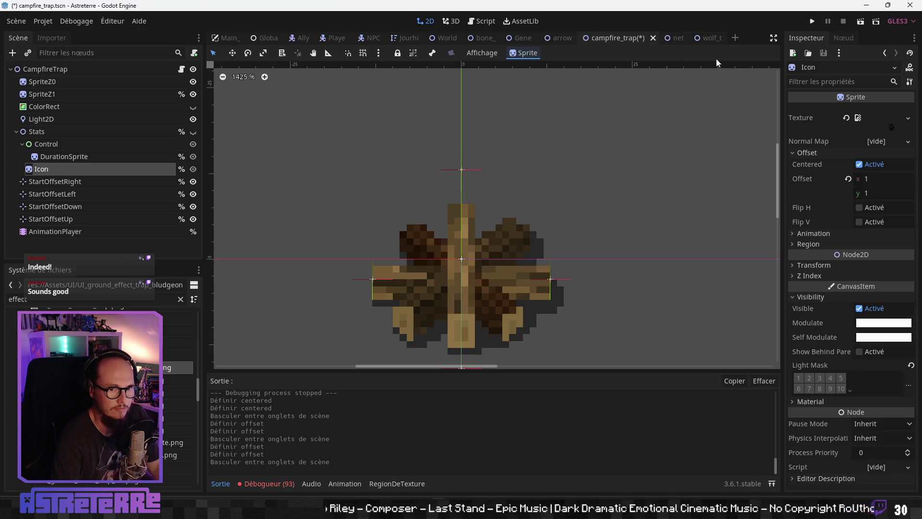
# Step: In the net scene, set the Icon offset to (1, 1)
pyautogui.click(666, 44)
pyautogui.click(41, 144)
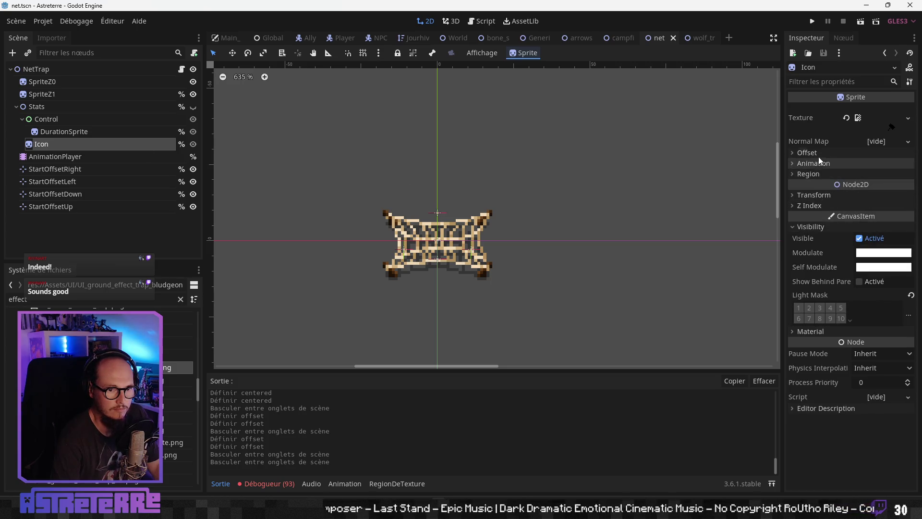
pyautogui.click(807, 153)
pyautogui.click(872, 179)
pyautogui.write('1')
pyautogui.press('Tab')
pyautogui.write('1')
pyautogui.press('Return')
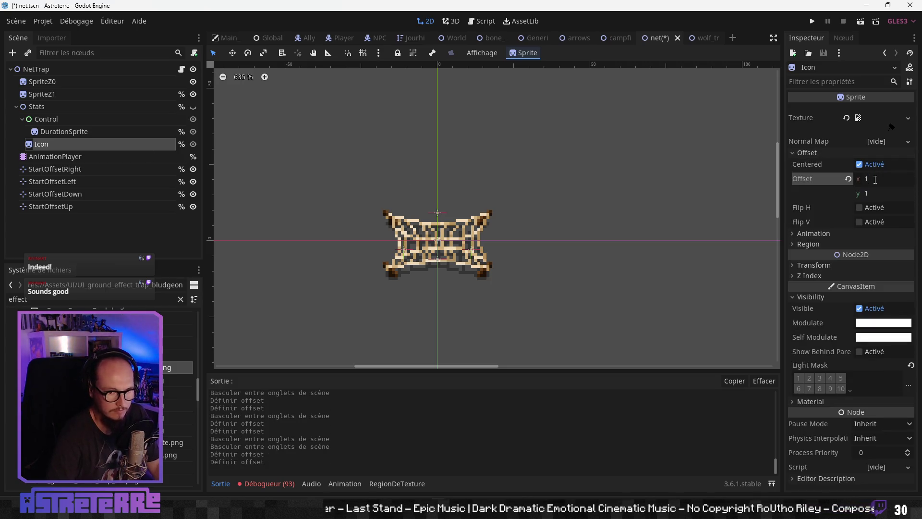
pyautogui.click(111, 131)
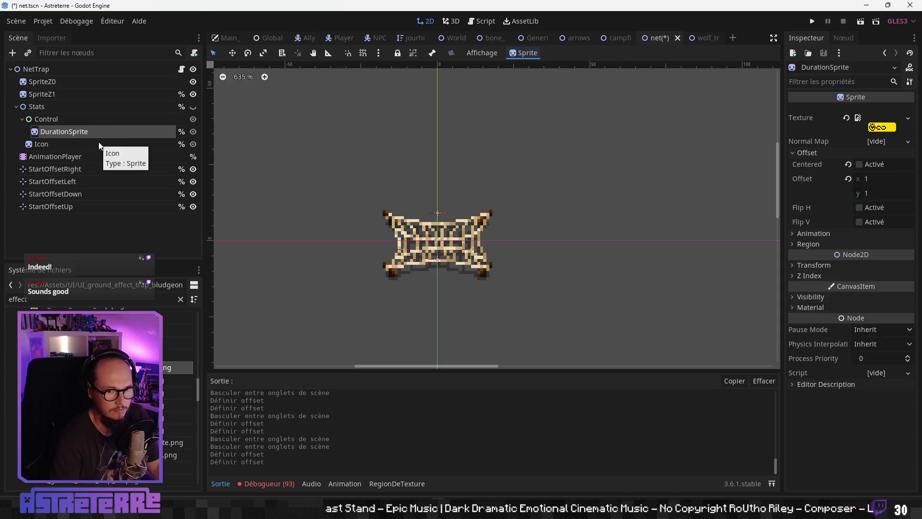
pyautogui.click(98, 143)
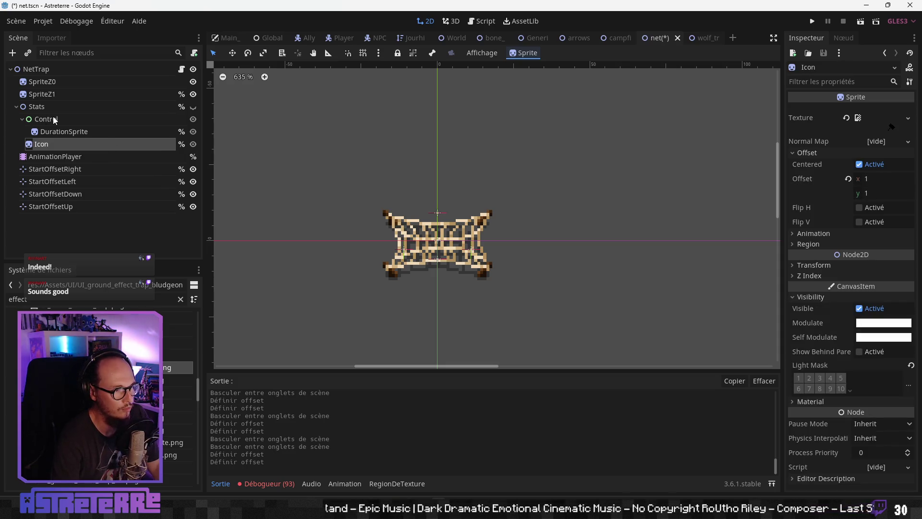
# Step: In the wolf_trap scene, set the Icon offset to (1, 1)
pyautogui.click(702, 39)
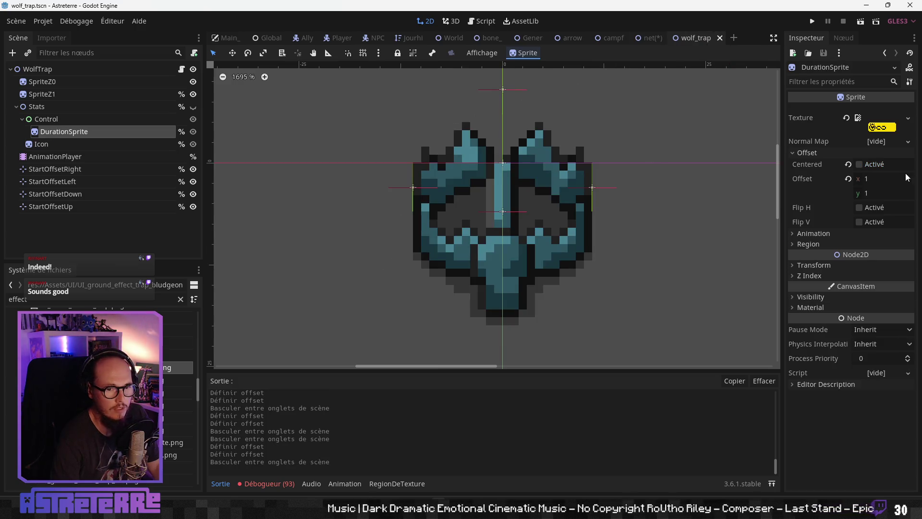
pyautogui.click(43, 145)
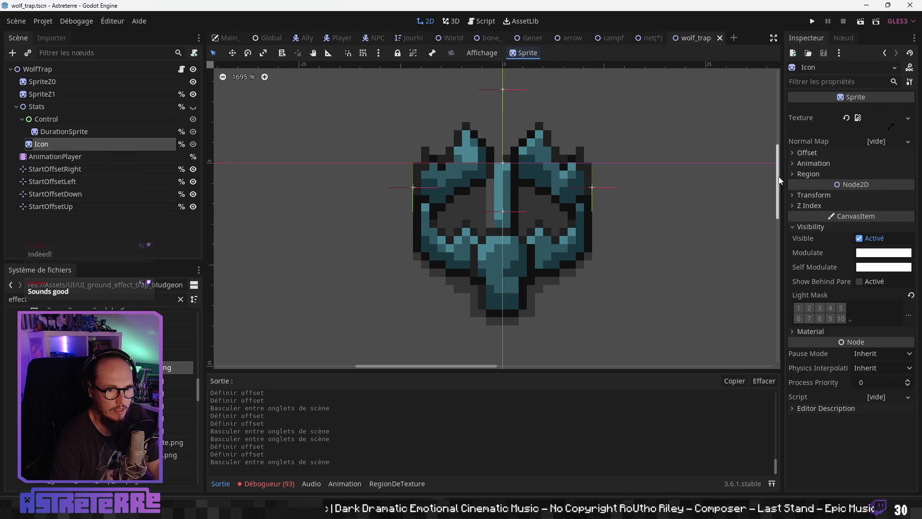
pyautogui.click(824, 154)
pyautogui.write('1')
pyautogui.press('Tab')
pyautogui.write('1')
pyautogui.press('Return')
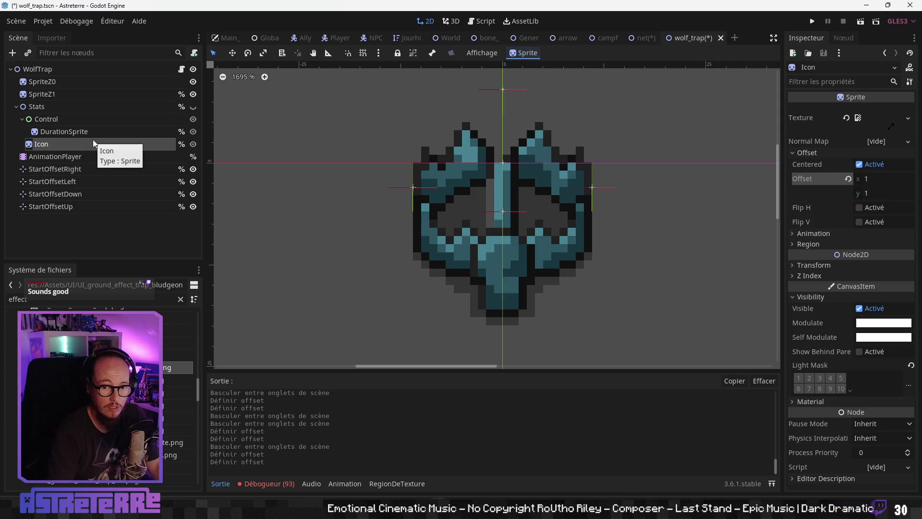
pyautogui.click(70, 132)
pyautogui.click(73, 144)
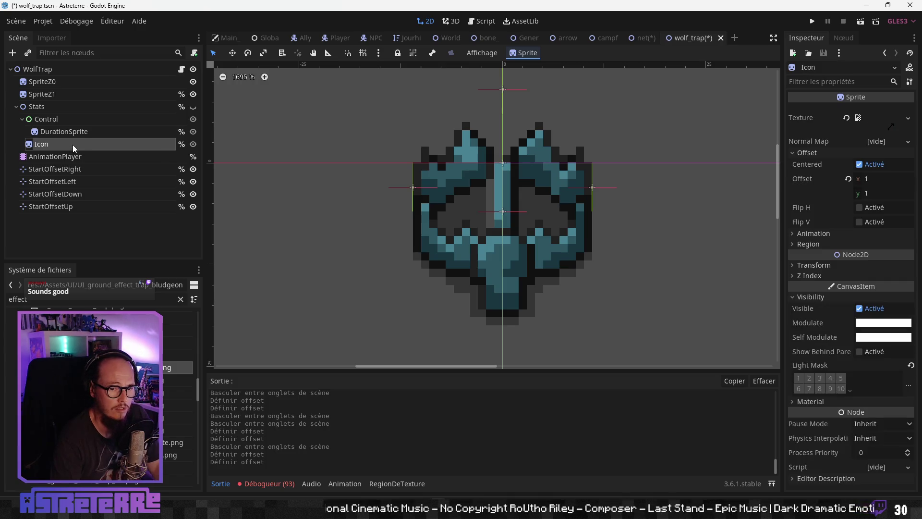
# Step: Select DurationSprite and save the wolf_trap scene
pyautogui.click(66, 130)
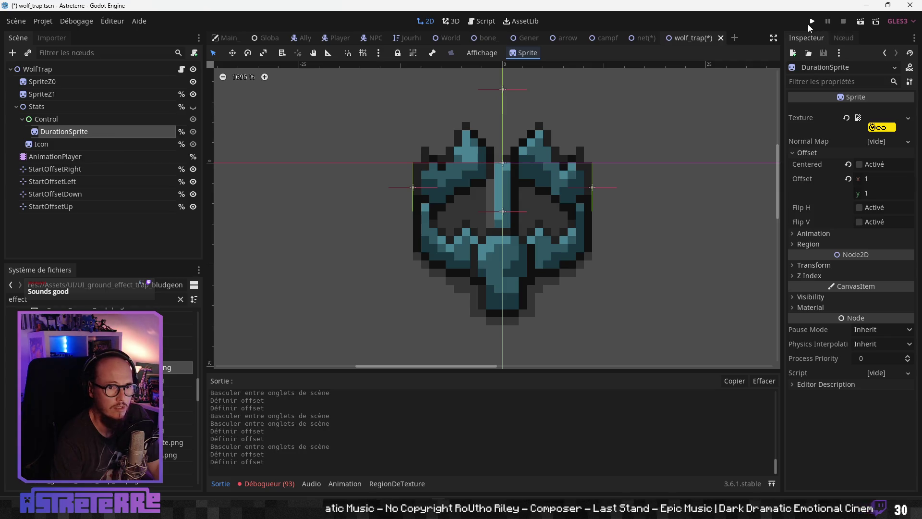
pyautogui.hotkey('ctrl', 's')
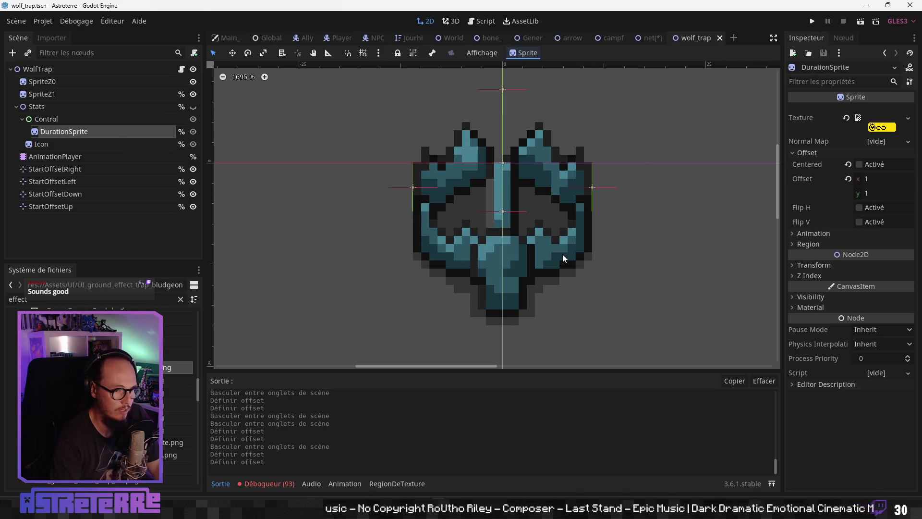
pyautogui.moveTo(564, 243); pyautogui.dragTo(509, 249)
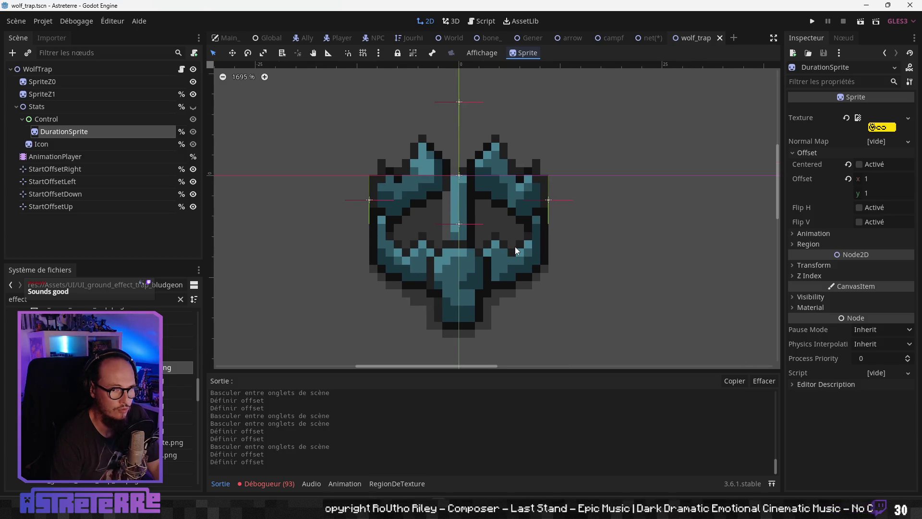
pyautogui.hotkey('alt', 'Tab')
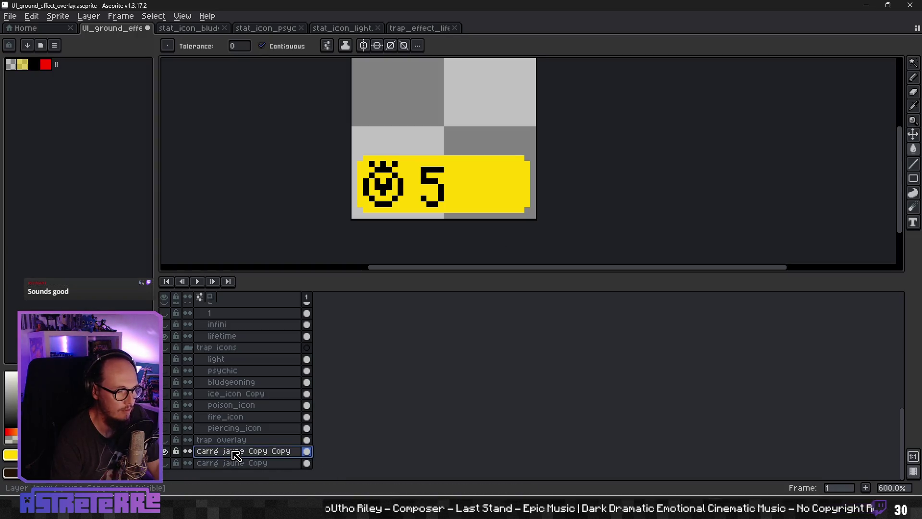
# Step: Lower the 'carré jaune Copy Copy' layer opacity to 91%
pyautogui.doubleClick(270, 455)
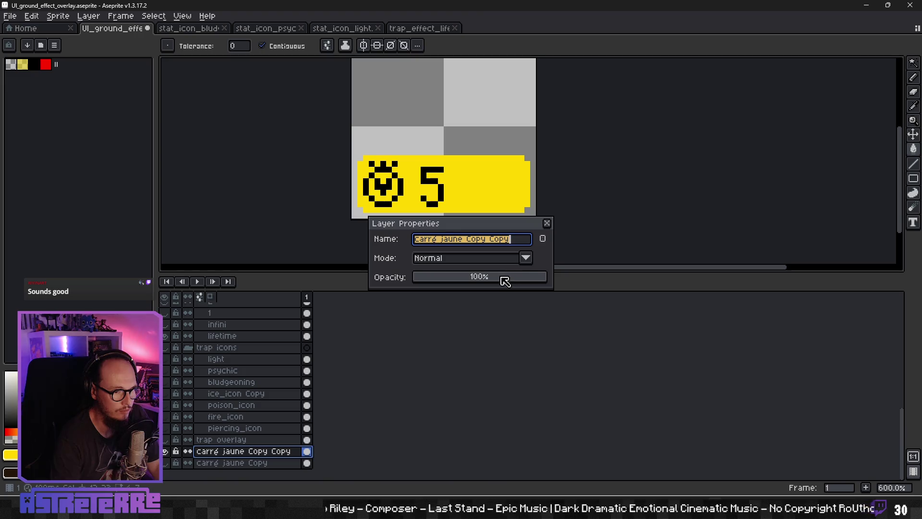
pyautogui.moveTo(547, 284); pyautogui.dragTo(536, 283)
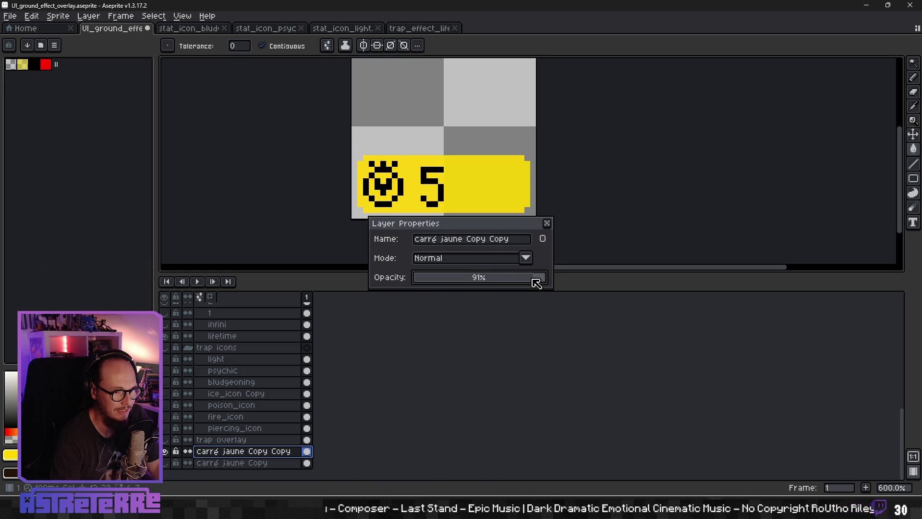
pyautogui.click(547, 223)
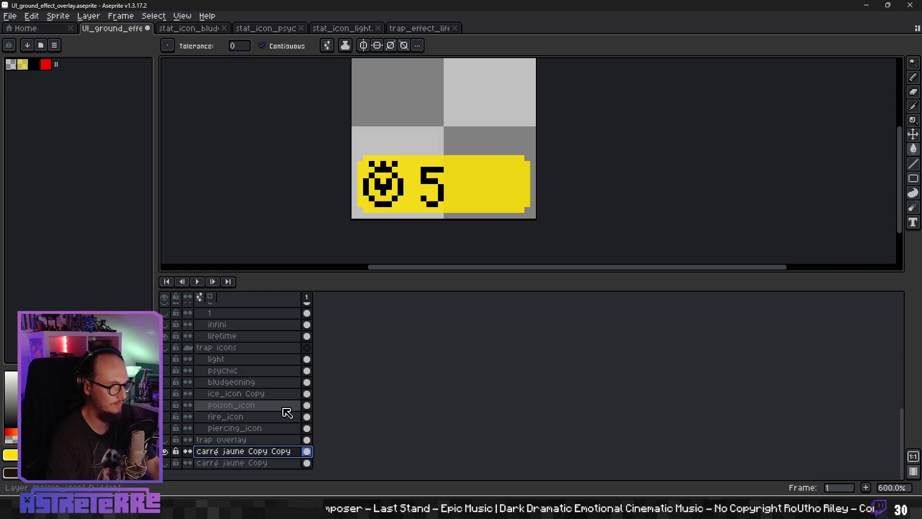
# Step: Scroll up the Layers panel and select the layer holding the number 5
pyautogui.scroll(3, 269, 415)
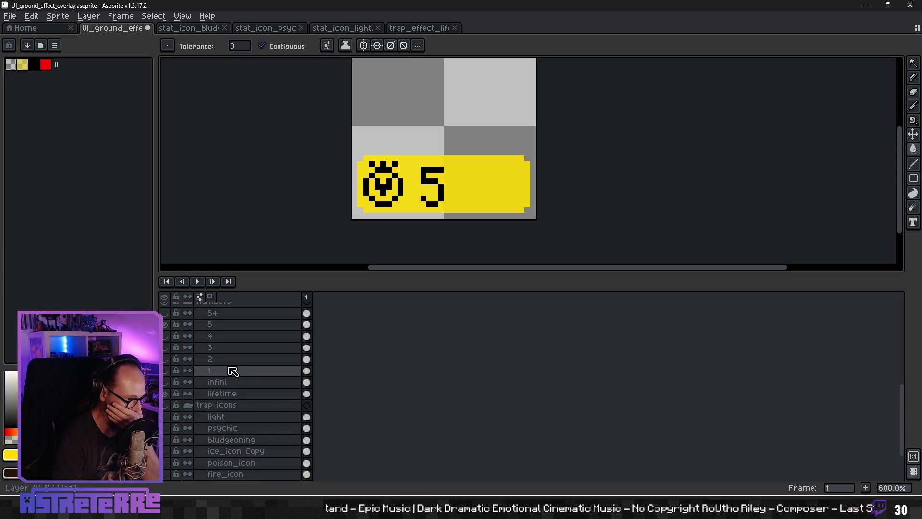
pyautogui.scroll(4, 229, 369)
pyautogui.click(219, 349)
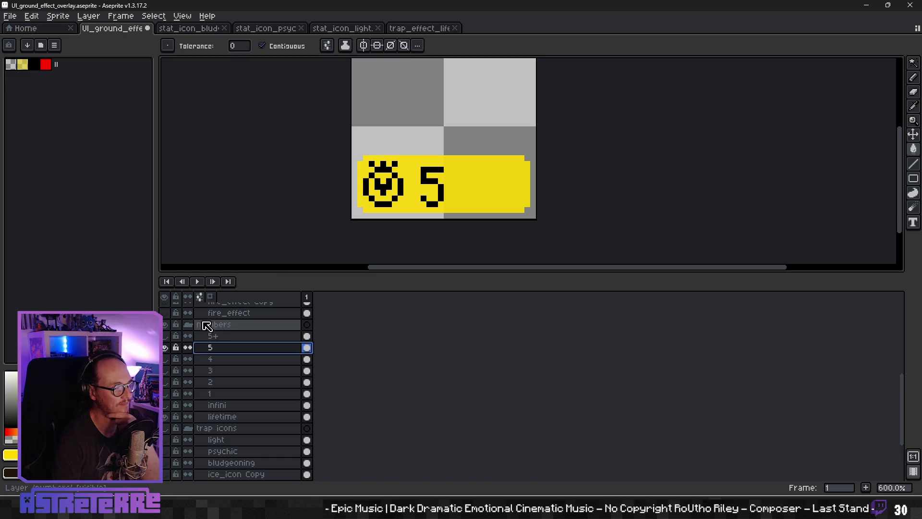
# Step: Export the badge showing 5 as a PNG into the recent destination folder
pyautogui.click(10, 15)
pyautogui.moveTo(58, 113)
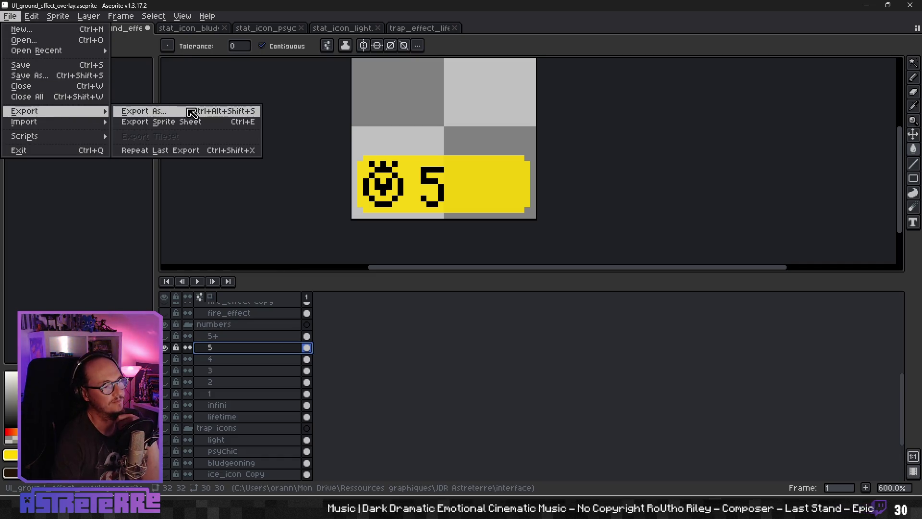
pyautogui.click(187, 111)
pyautogui.click(662, 215)
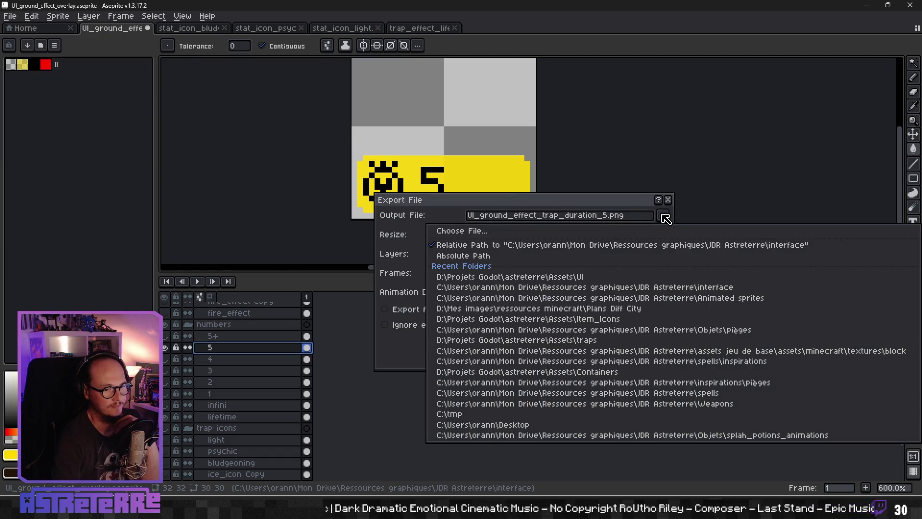
pyautogui.click(623, 277)
pyautogui.click(579, 342)
# Step: Swap the 5 layer for the 5+ layer and export the badge as duration_more.png
pyautogui.click(165, 348)
pyautogui.click(165, 335)
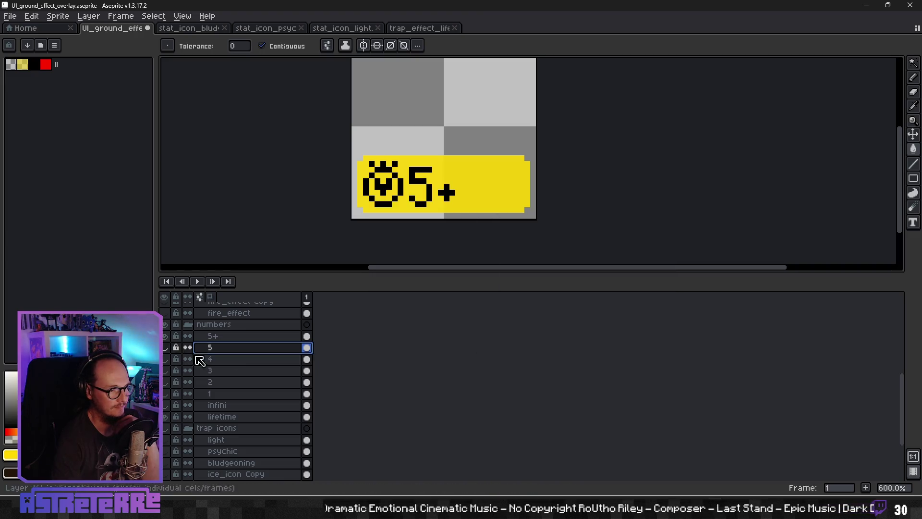
pyautogui.click(10, 16)
pyautogui.moveTo(60, 116)
pyautogui.click(168, 112)
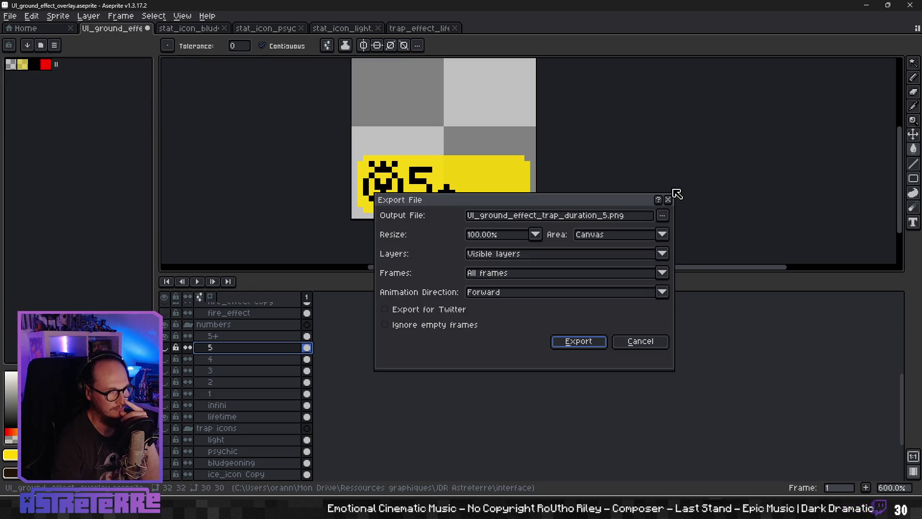
pyautogui.click(607, 215)
pyautogui.write('more')
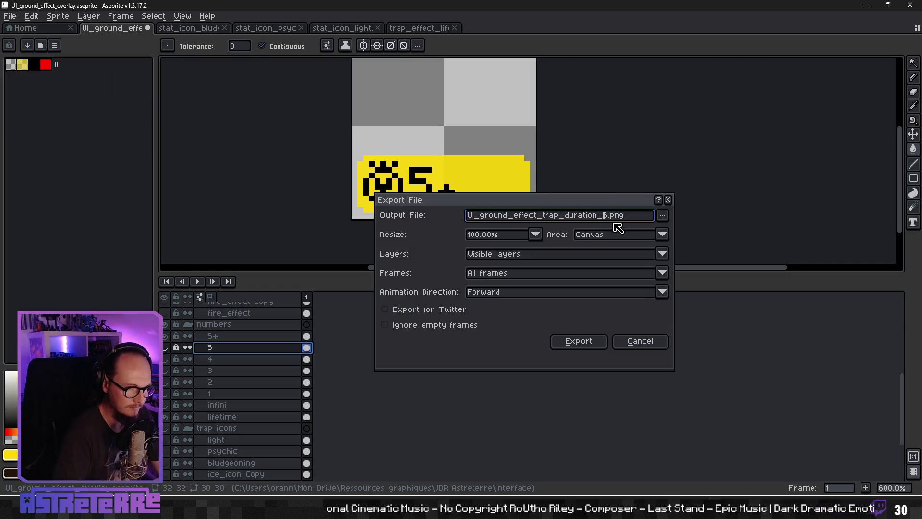
pyautogui.click(663, 215)
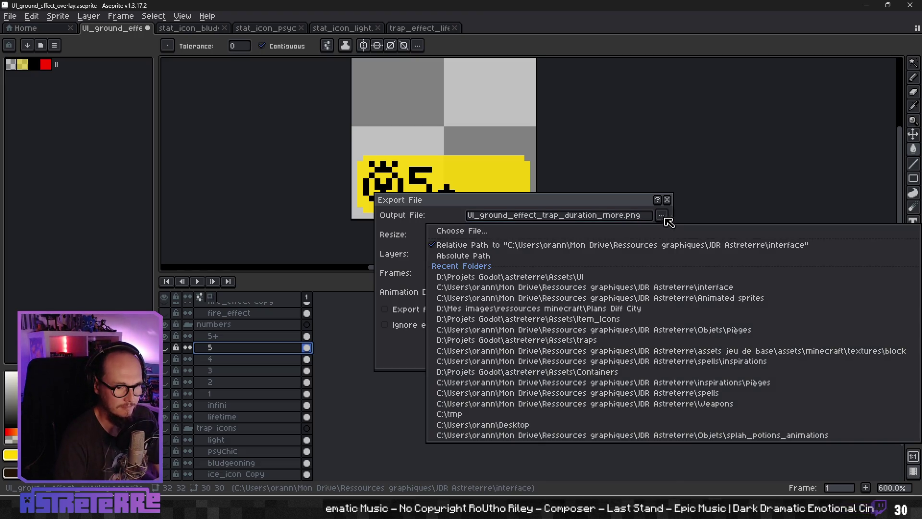
pyautogui.click(614, 277)
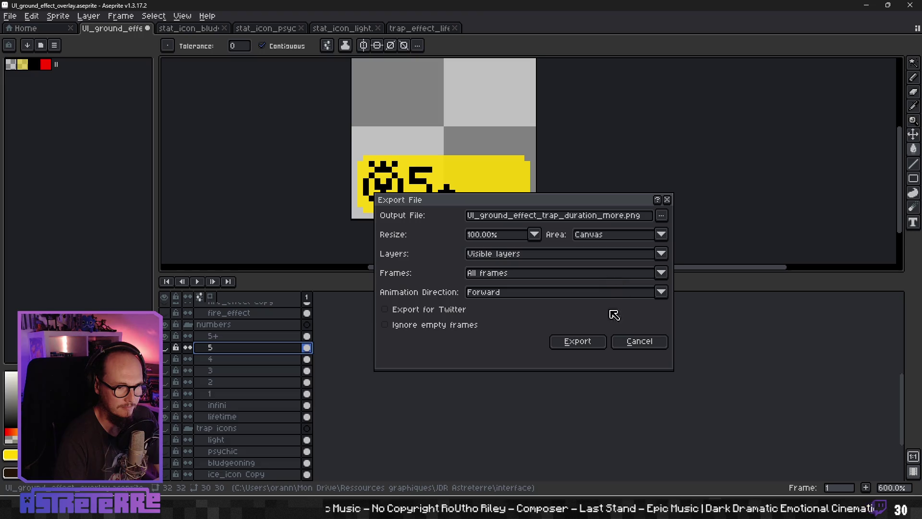
pyautogui.click(597, 342)
# Step: Show the infinity symbol layer instead of 5+ and export it as a PNG to the Godot Assets UI folder
pyautogui.click(165, 336)
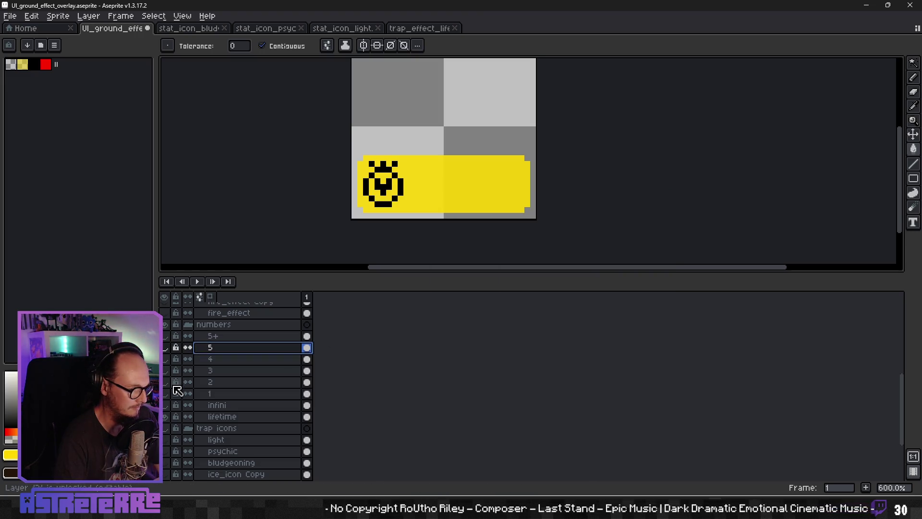
pyautogui.click(166, 405)
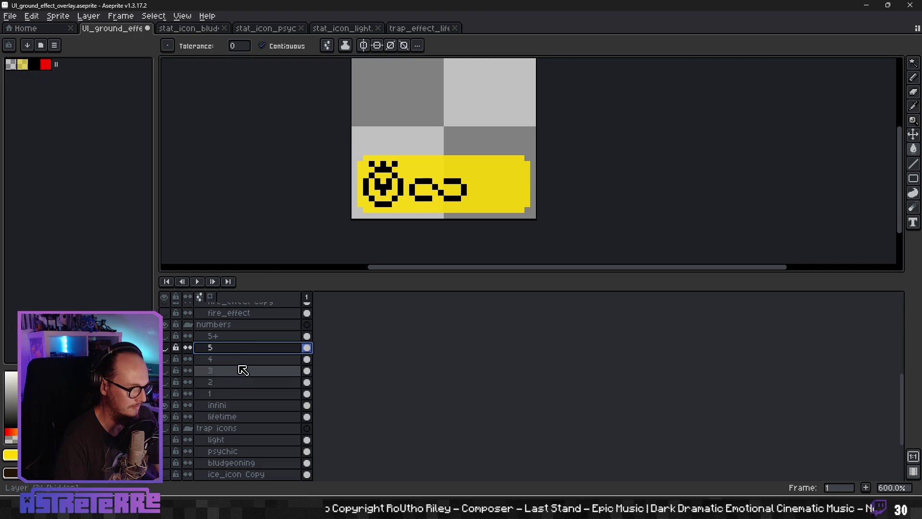
pyautogui.click(10, 16)
pyautogui.moveTo(42, 120)
pyautogui.click(120, 112)
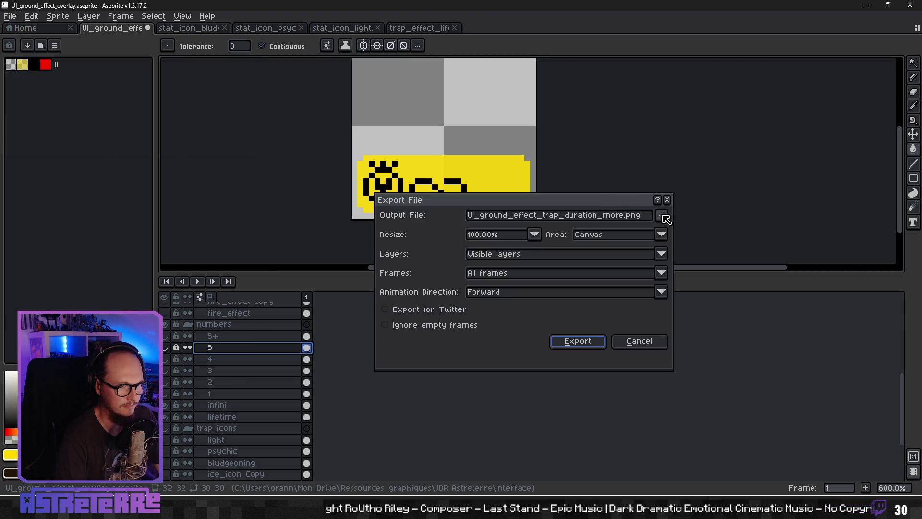
pyautogui.click(628, 215)
pyautogui.press('BackSpace')
pyautogui.press('BackSpace')
pyautogui.press('BackSpace')
pyautogui.write('infint')
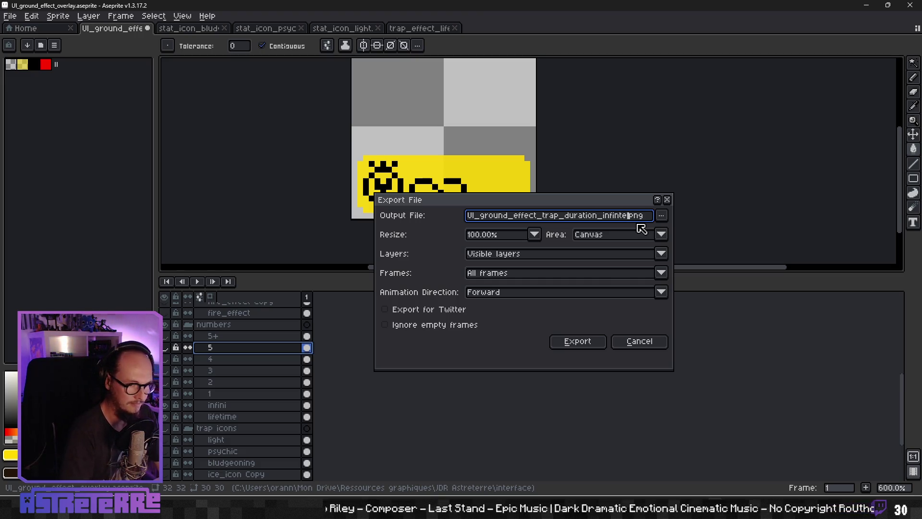
pyautogui.click(661, 215)
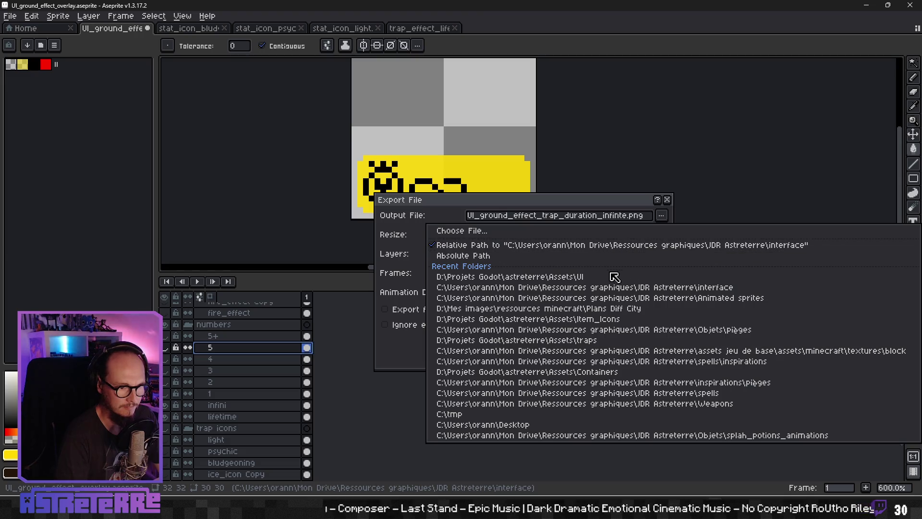
pyautogui.click(581, 279)
pyautogui.click(580, 342)
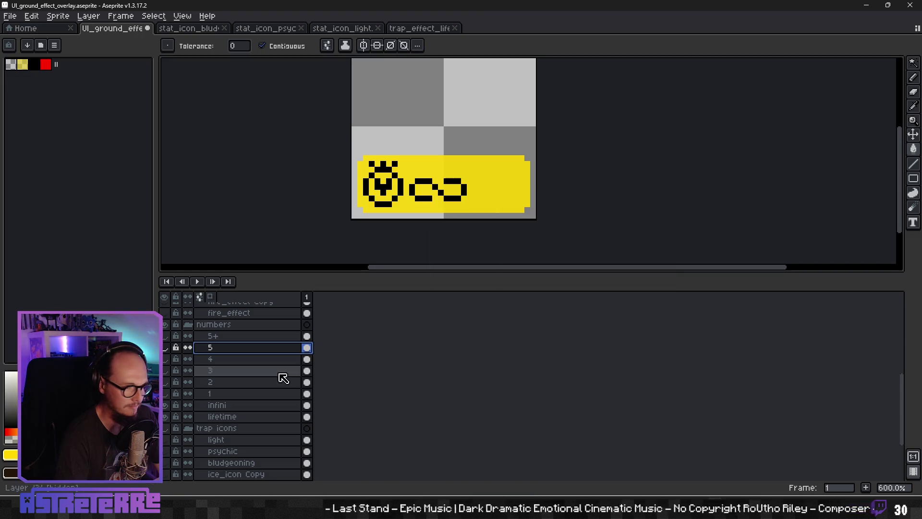
# Step: Switch the badge to the 1 layer and export it as duration_1.png
pyautogui.click(165, 405)
pyautogui.click(165, 393)
pyautogui.click(10, 15)
pyautogui.moveTo(27, 112)
pyautogui.click(144, 112)
pyautogui.click(630, 216)
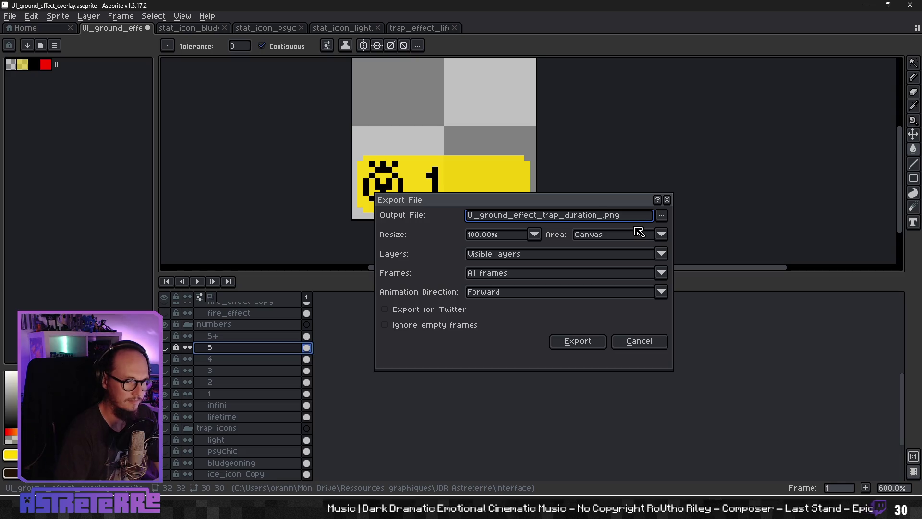
pyautogui.write('1')
pyautogui.click(662, 217)
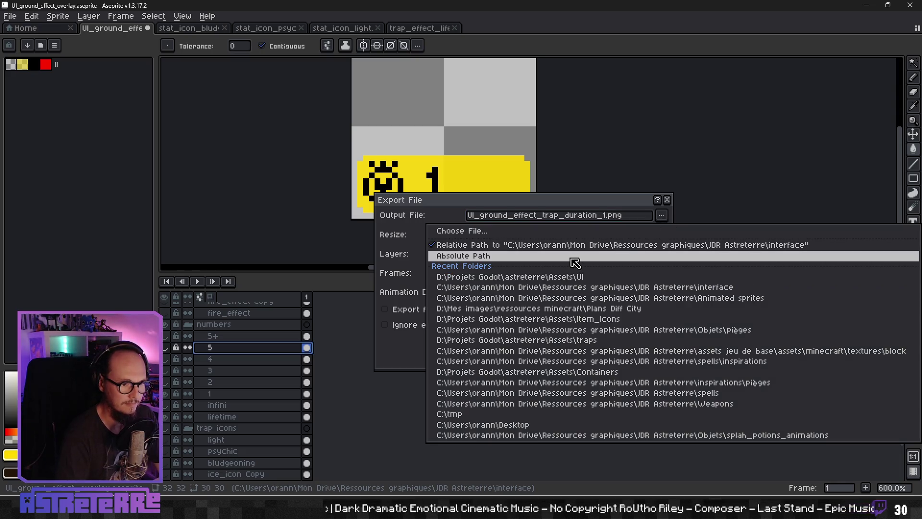
pyautogui.click(579, 281)
pyautogui.click(579, 341)
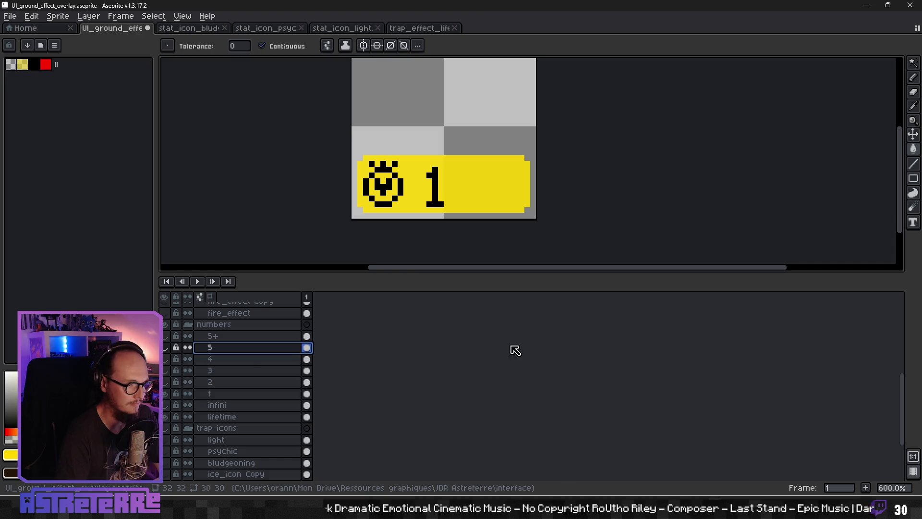
# Step: Switch the badge to the 2 layer and export it as duration_2.png to the Godot Assets UI folder
pyautogui.click(166, 394)
pyautogui.click(165, 381)
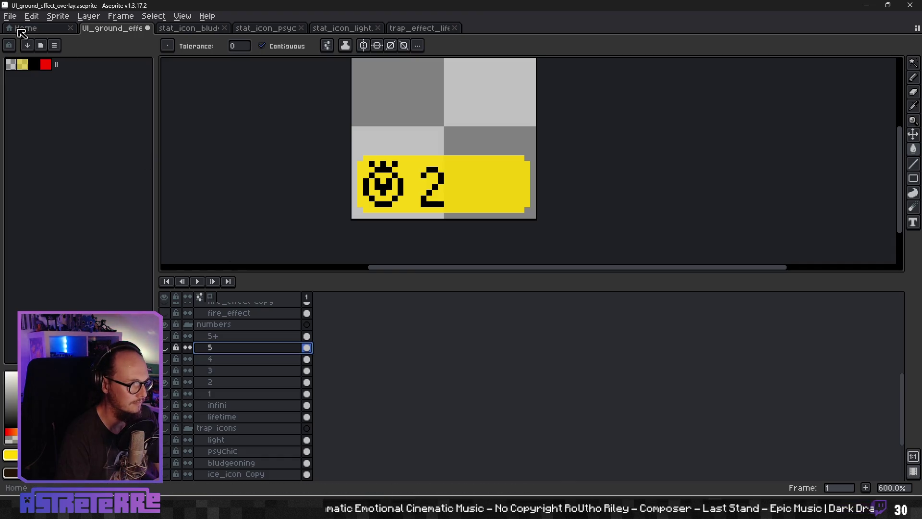
pyautogui.click(9, 16)
pyautogui.moveTo(72, 110)
pyautogui.click(138, 112)
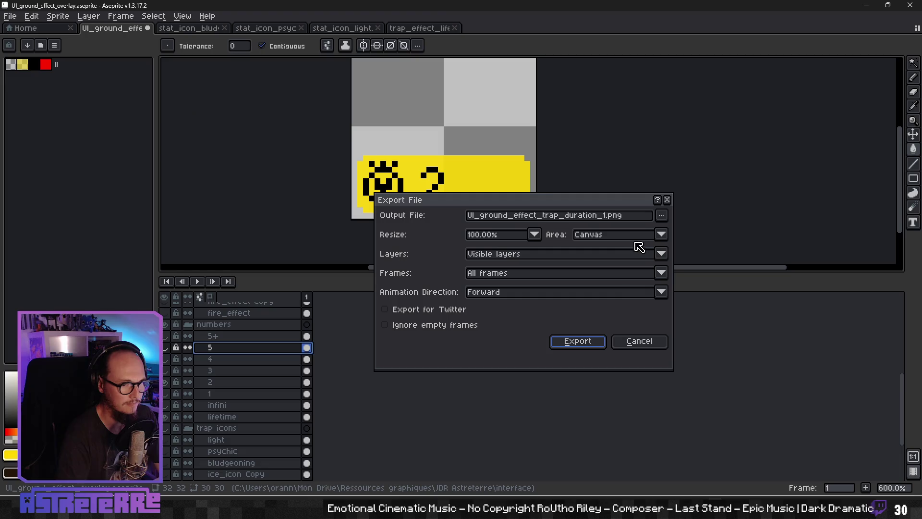
pyautogui.click(603, 216)
pyautogui.write('2')
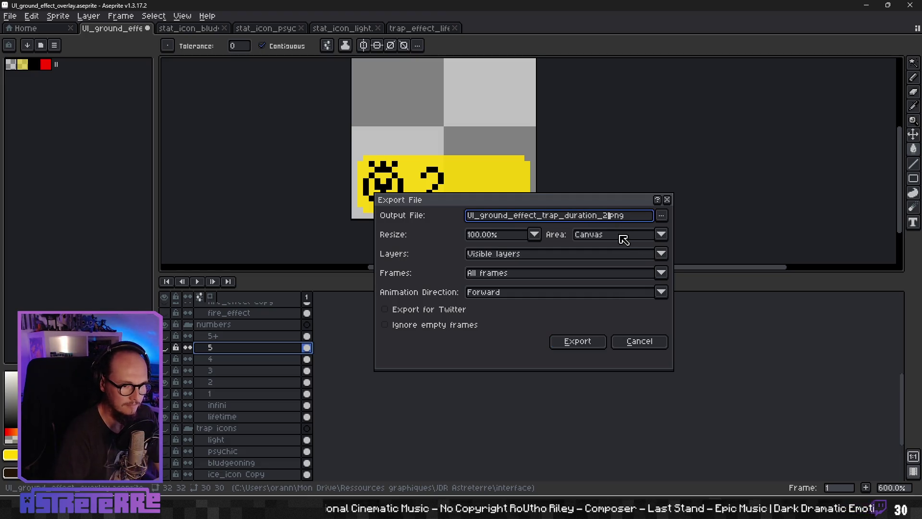
pyautogui.click(662, 215)
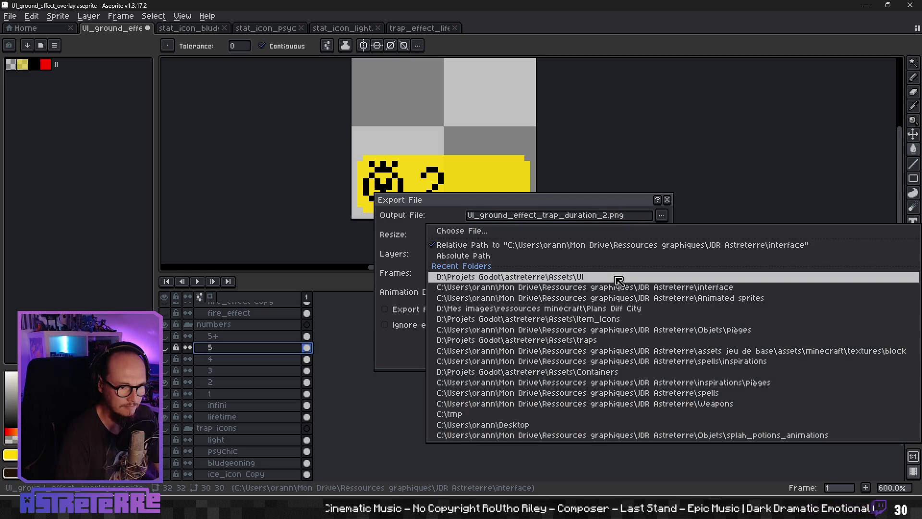
pyautogui.click(619, 278)
pyautogui.click(587, 342)
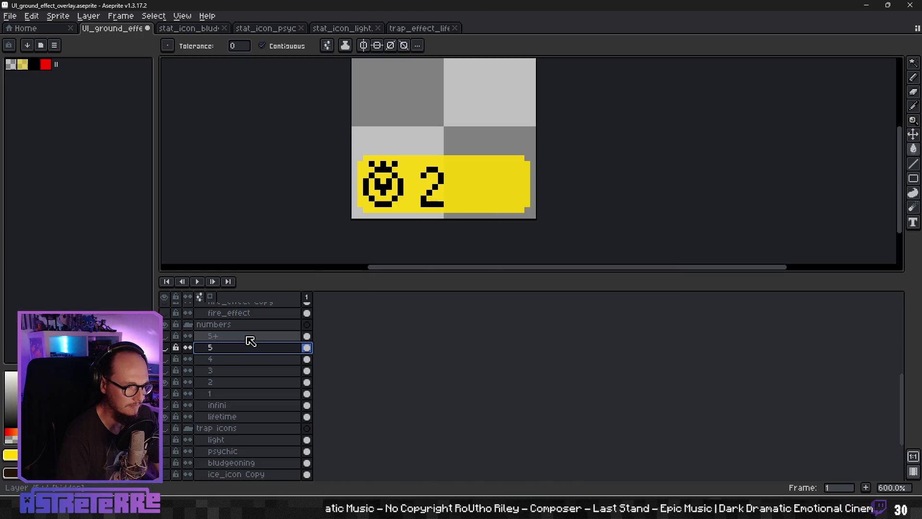
# Step: Switch the badge to the 3 layer and export it as duration_3.png
pyautogui.click(165, 380)
pyautogui.click(165, 371)
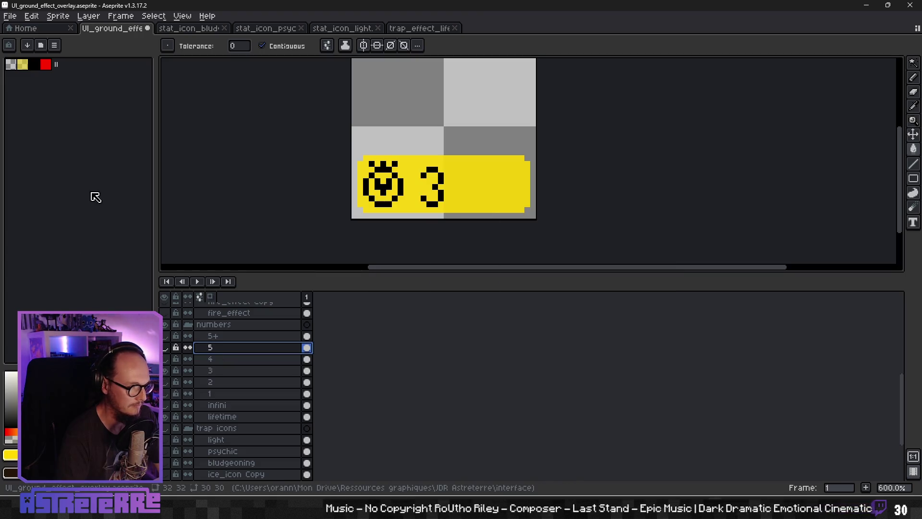
pyautogui.click(10, 15)
pyautogui.moveTo(41, 111)
pyautogui.click(158, 113)
pyautogui.click(605, 215)
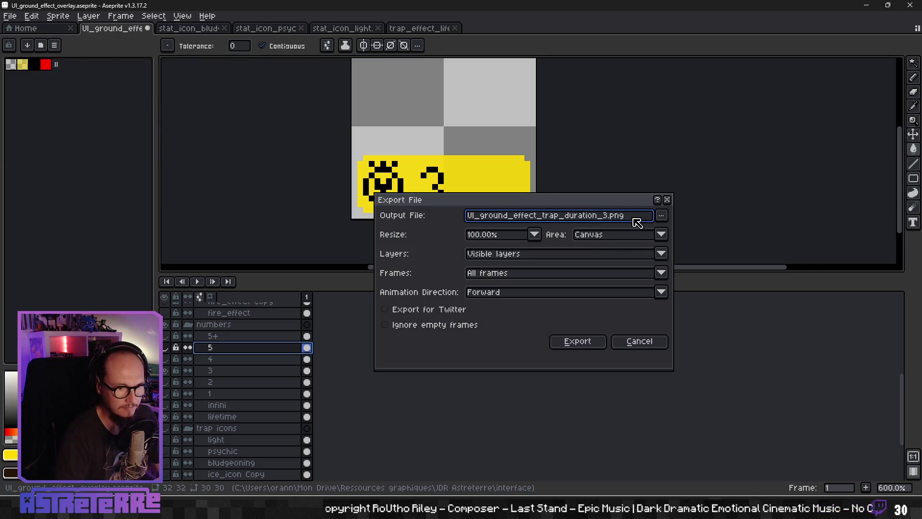
pyautogui.click(662, 217)
pyautogui.click(644, 282)
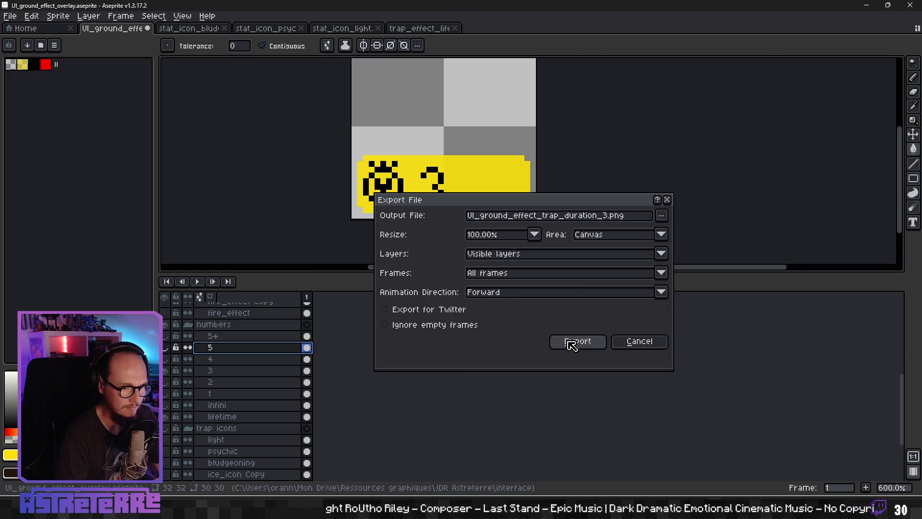
pyautogui.click(570, 342)
# Step: Switch the badge to the 4 layer and export it as UI_ground_effect_trap_duration_4.png
pyautogui.click(166, 370)
pyautogui.click(165, 359)
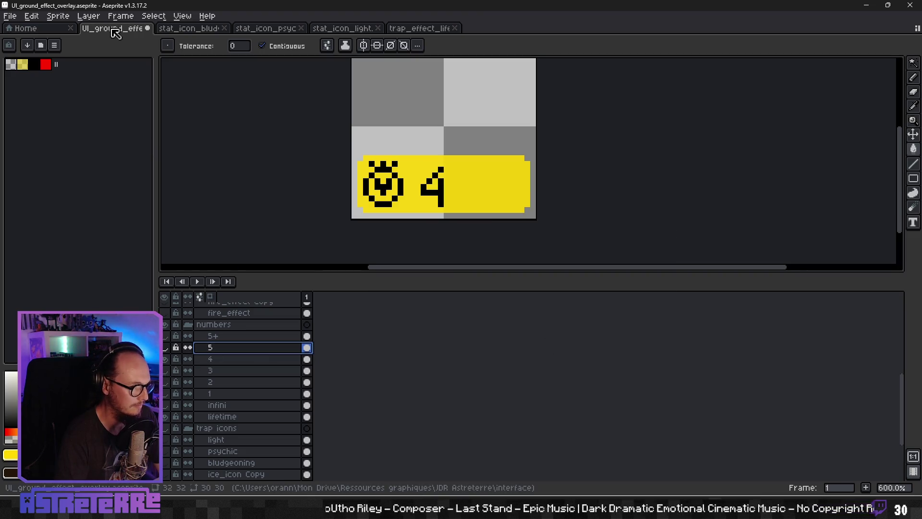
pyautogui.click(10, 16)
pyautogui.moveTo(43, 111)
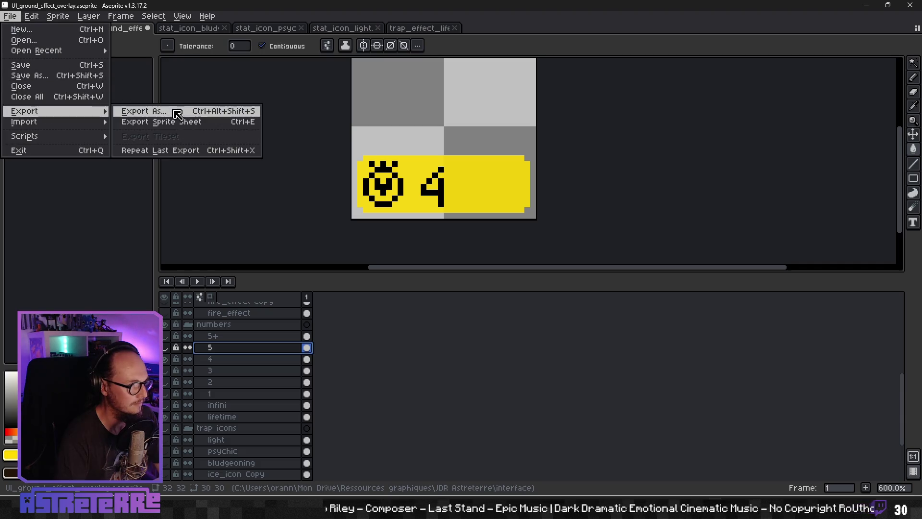
pyautogui.click(197, 112)
pyautogui.click(605, 218)
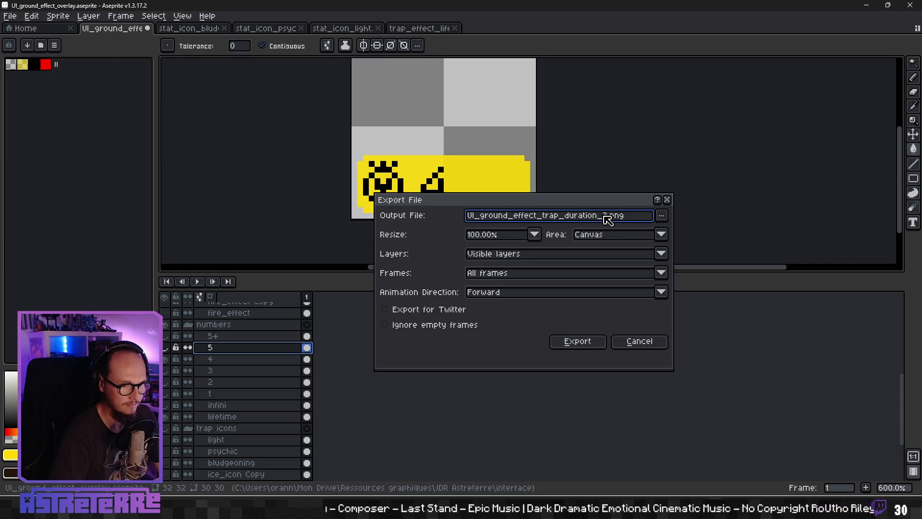
pyautogui.click(663, 217)
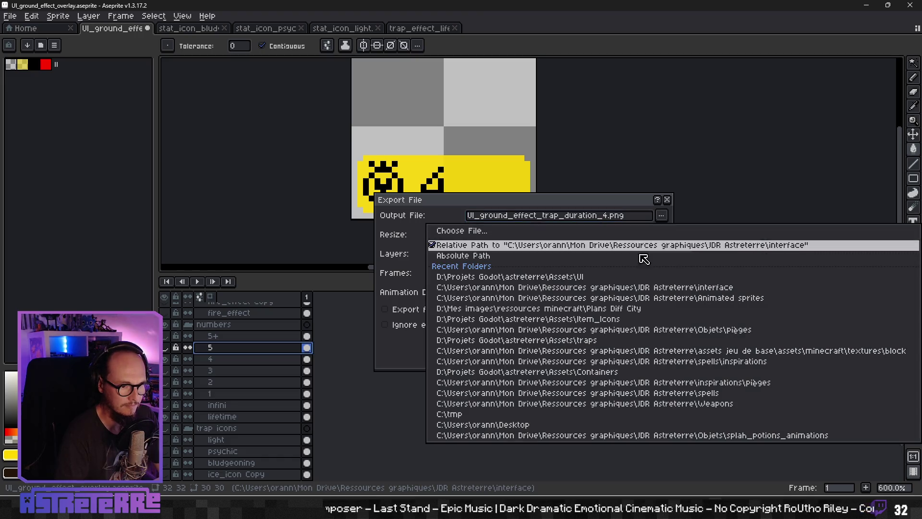
pyautogui.click(481, 277)
pyautogui.click(572, 340)
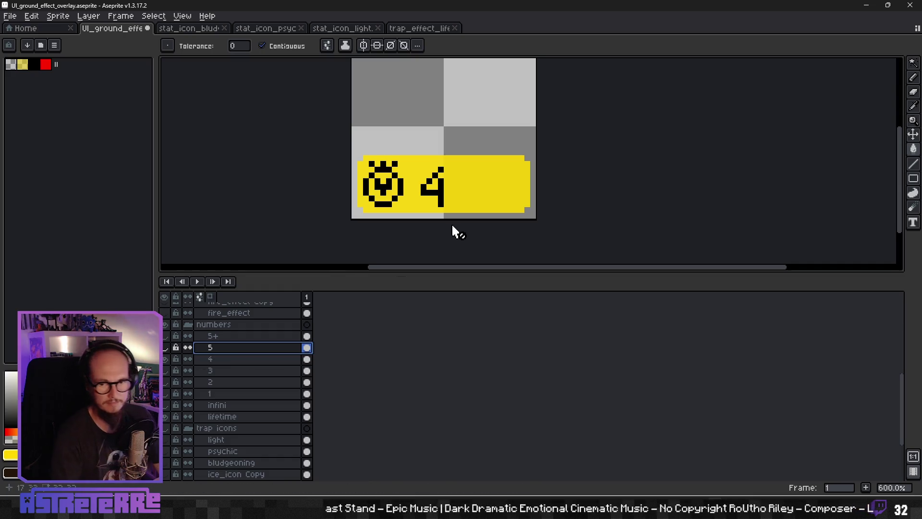
pyautogui.hotkey('alt', 'Tab')
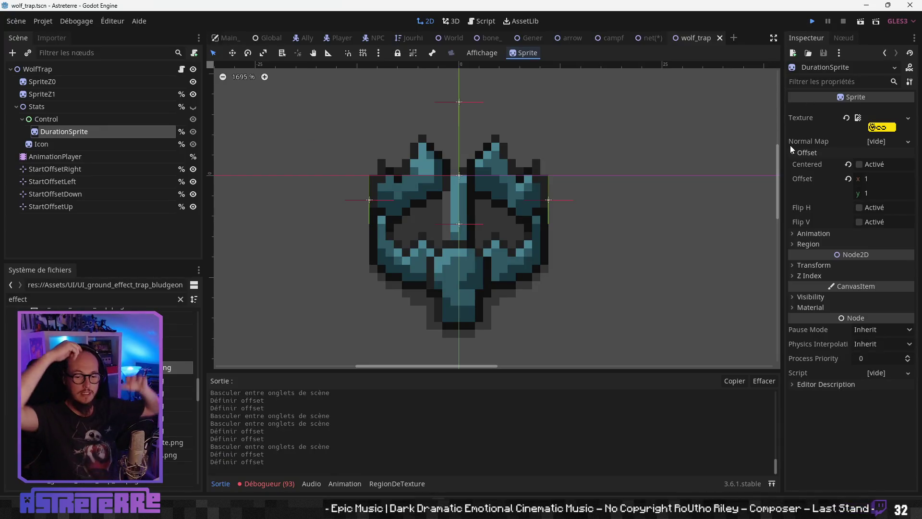
# Step: Run the game, unequip the gold helmet, chestplate and leggings, then confirm position and end placement
pyautogui.press('F5')
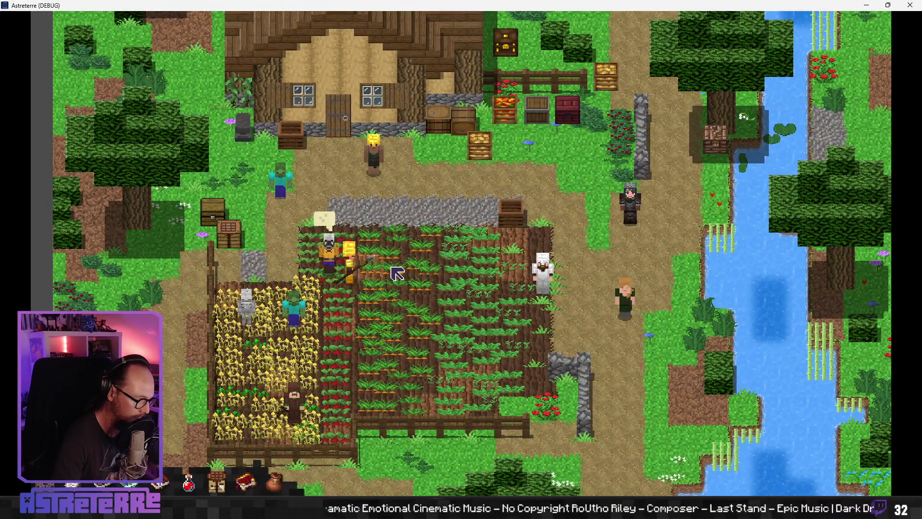
pyautogui.press('i')
pyautogui.click(261, 396)
pyautogui.click(313, 396)
pyautogui.click(365, 406)
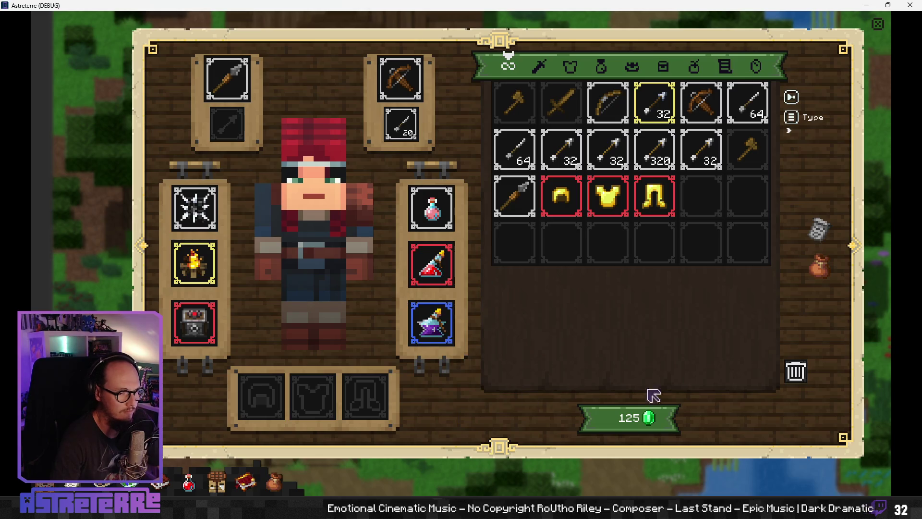
pyautogui.click(880, 34)
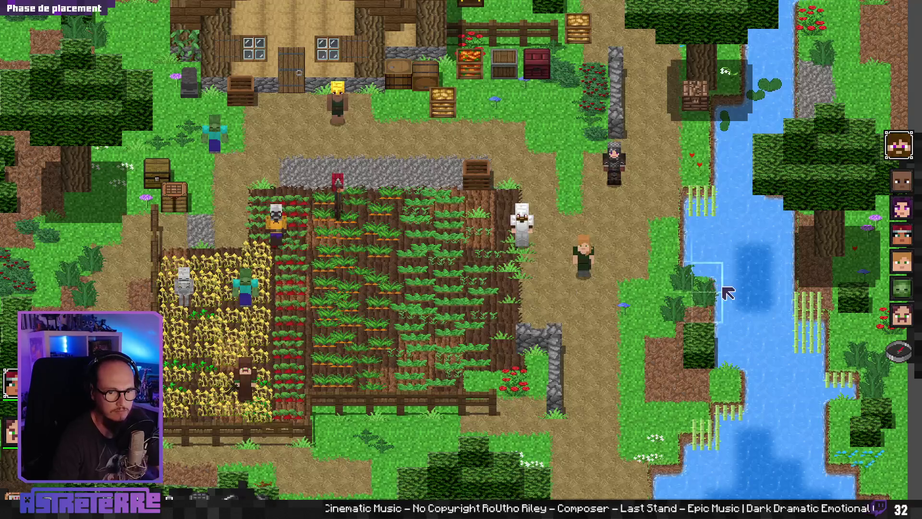
pyautogui.click(587, 245)
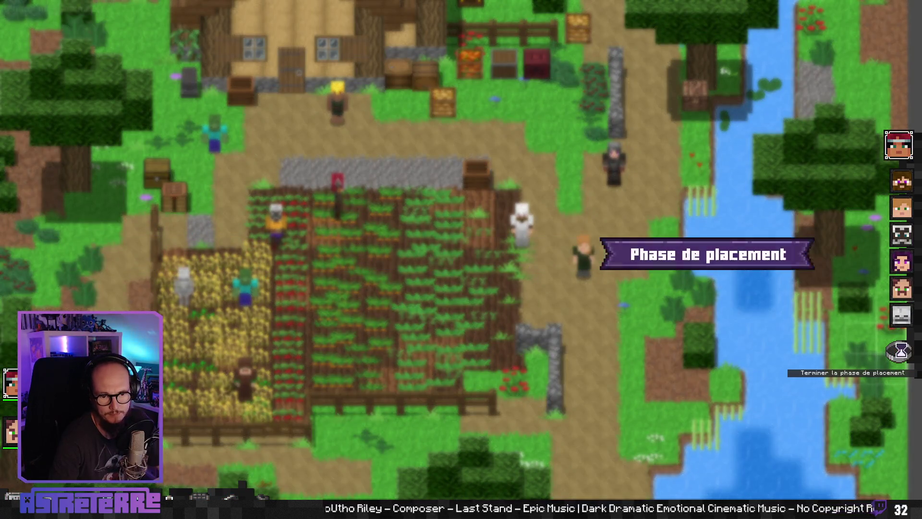
pyautogui.click(899, 351)
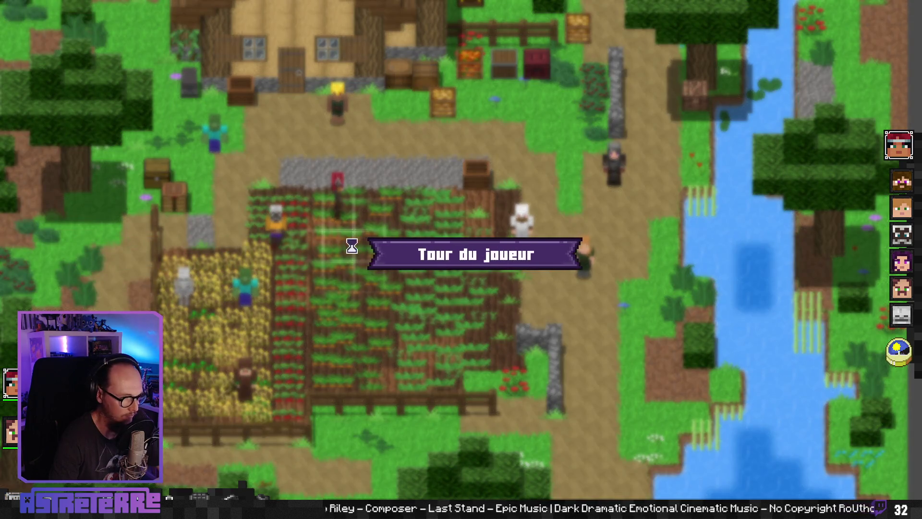
# Step: Place the bone-shard trap on the field and show unit health bars and outlines
pyautogui.moveTo(542, 476)
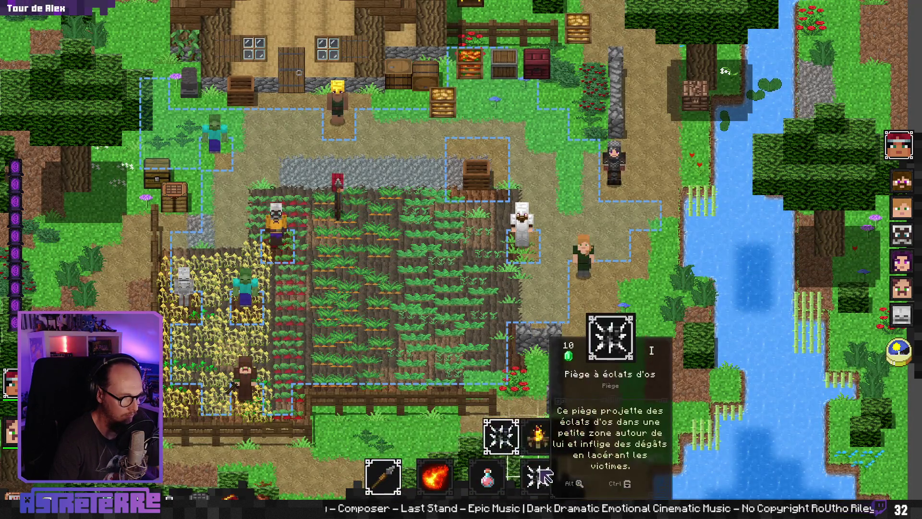
pyautogui.click(501, 435)
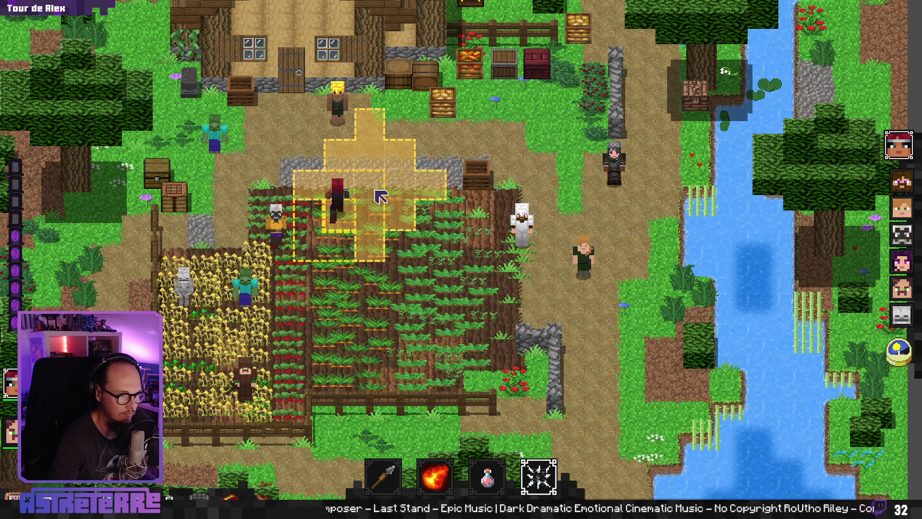
pyautogui.click(369, 185)
pyautogui.press('alt')
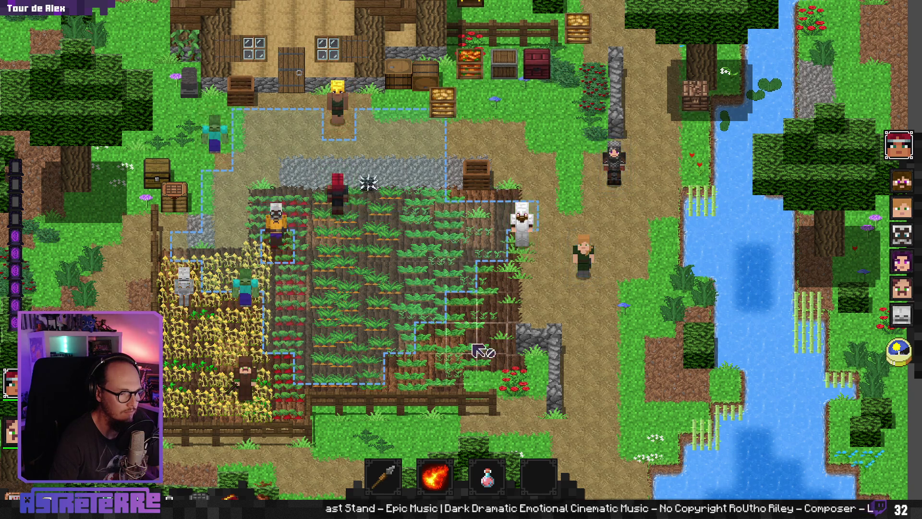
# Step: Place a campfire on the field and show unit health bars and outlines again
pyautogui.moveTo(524, 464)
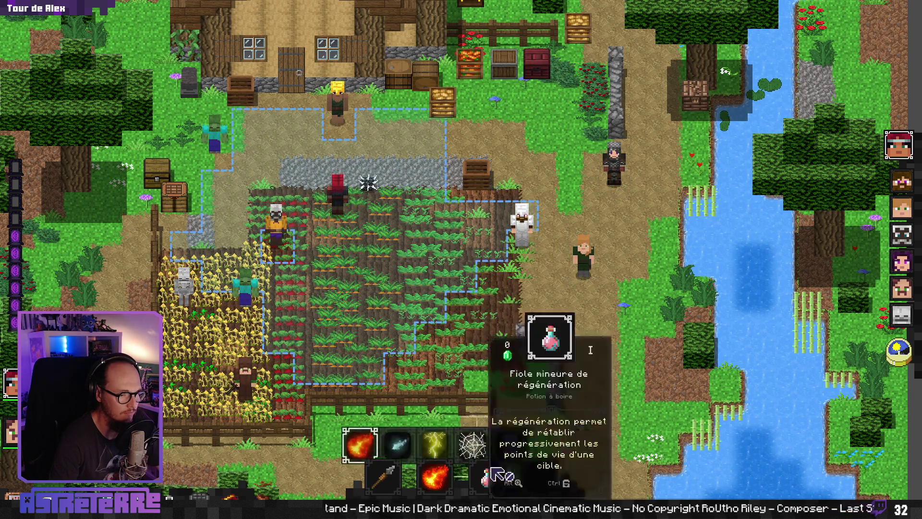
pyautogui.click(539, 439)
pyautogui.click(377, 246)
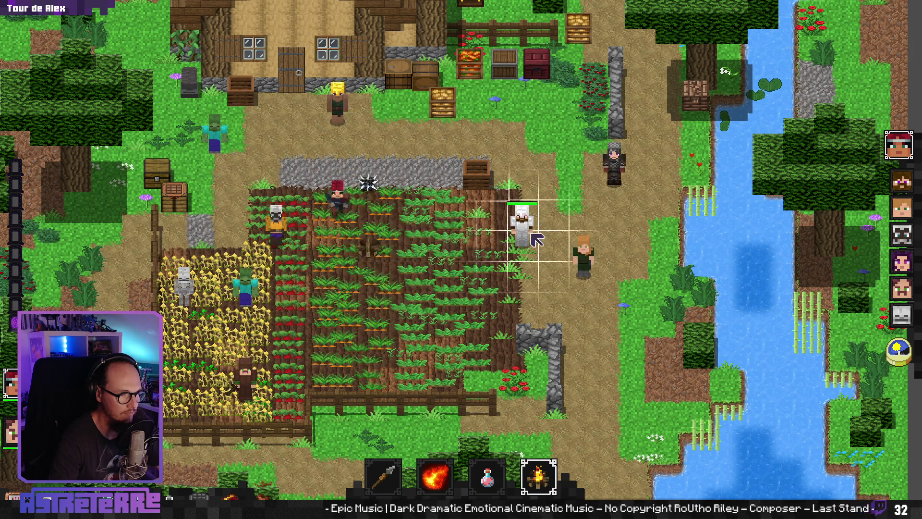
pyautogui.press('alt')
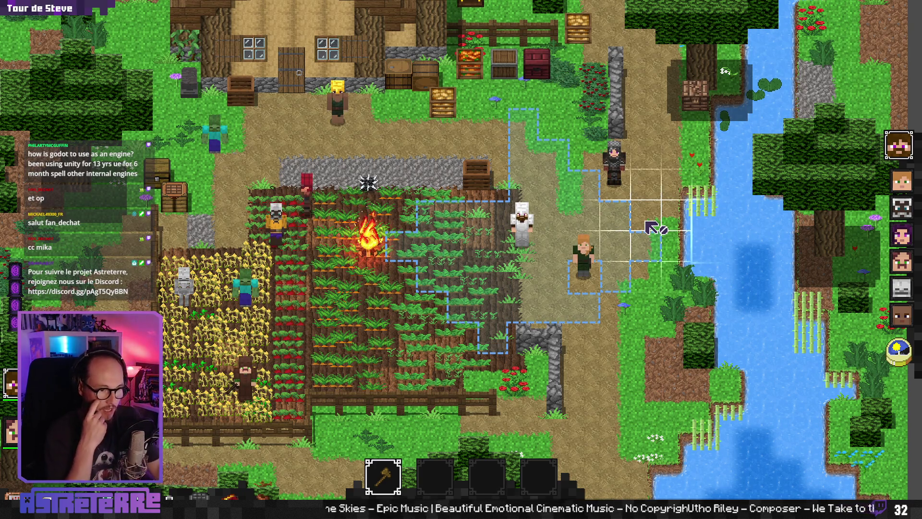
# Step: Bring up the pause menu, then close the running game window with Alt+F4
pyautogui.press('Escape')
pyautogui.press('Escape')
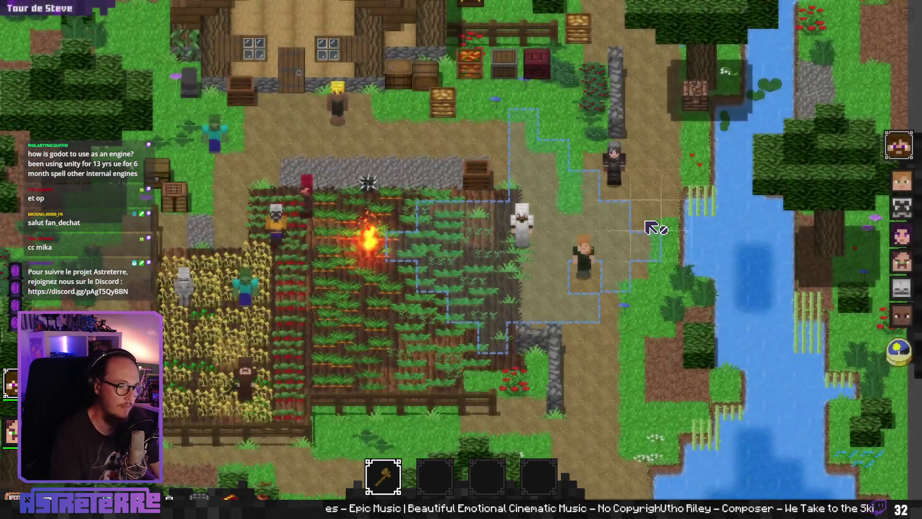
pyautogui.hotkey('alt', 'F4')
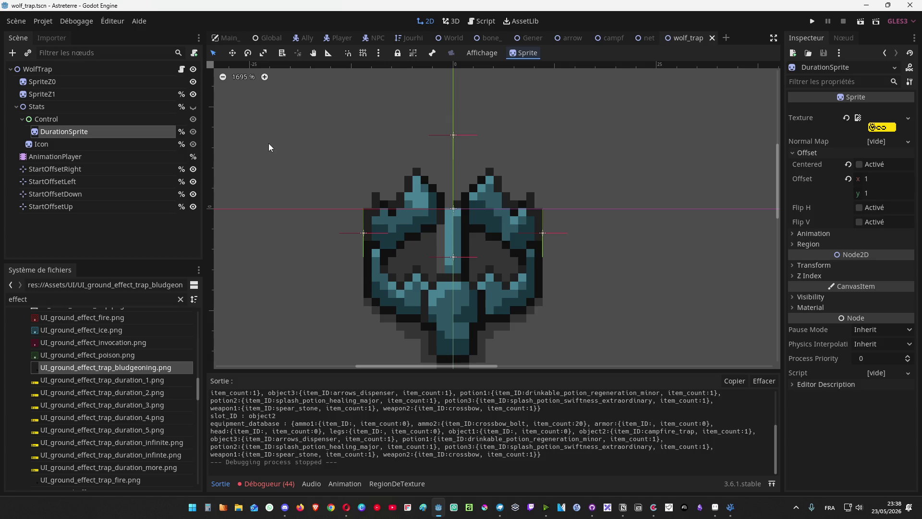
# Step: Show GenericTrapScene.gd in the Script workspace in distraction-free mode and scroll through its variable declarations
pyautogui.click(482, 21)
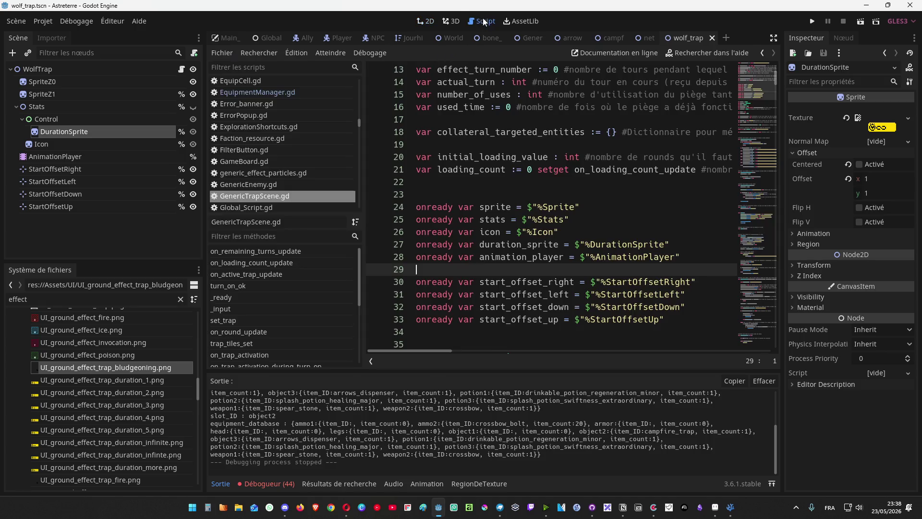
pyautogui.click(773, 38)
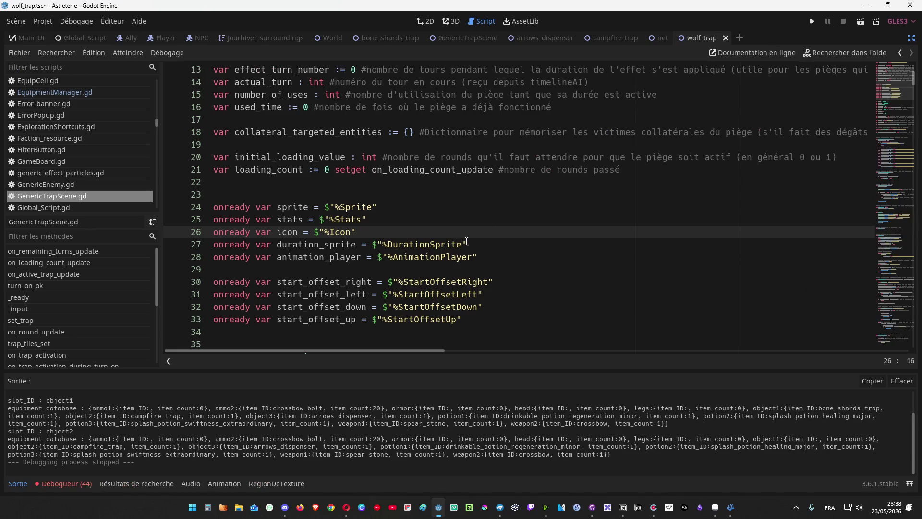
pyautogui.scroll(4, 412, 211)
pyautogui.scroll(-5, 412, 211)
pyautogui.scroll(5, 412, 210)
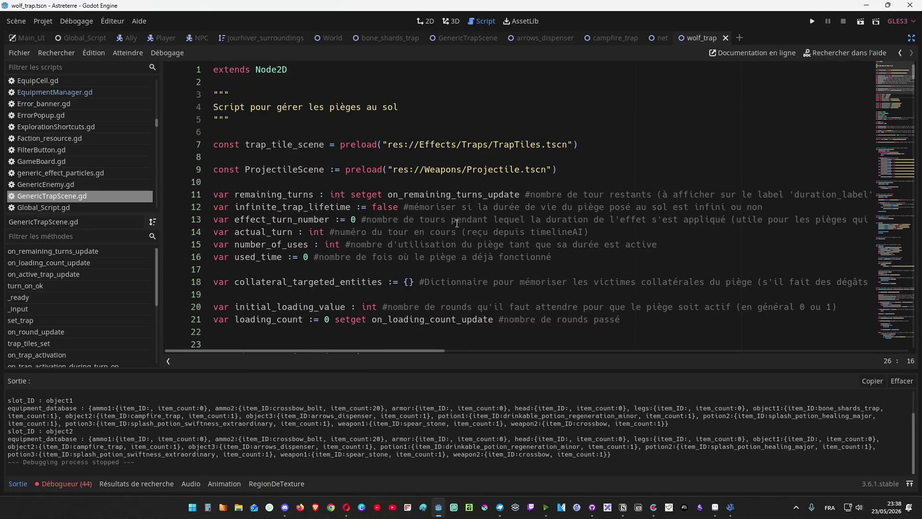
pyautogui.scroll(-3, 362, 187)
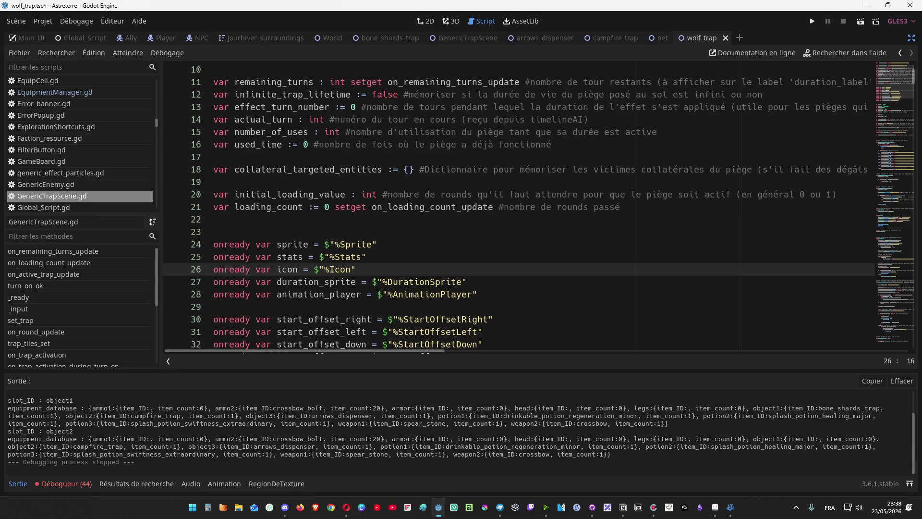
pyautogui.scroll(-3, 424, 197)
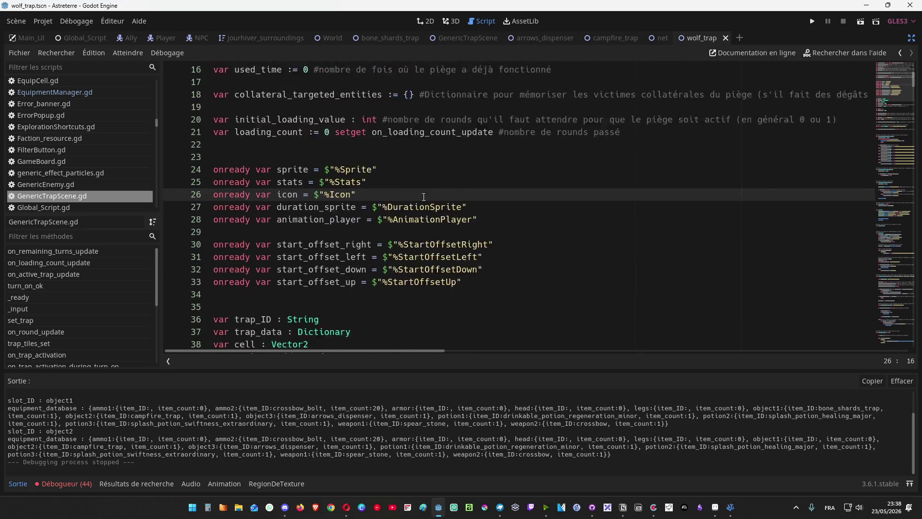
pyautogui.click(414, 212)
pyautogui.scroll(-2, 414, 215)
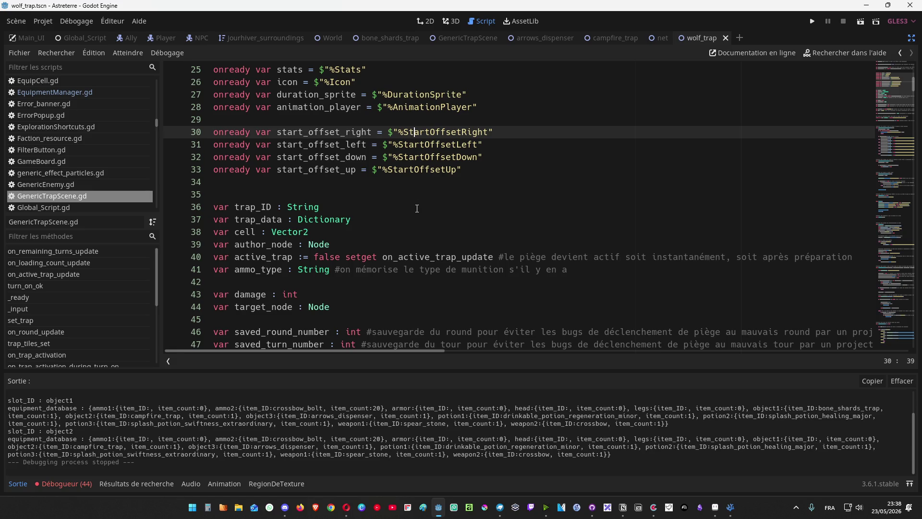
pyautogui.scroll(-9, 376, 225)
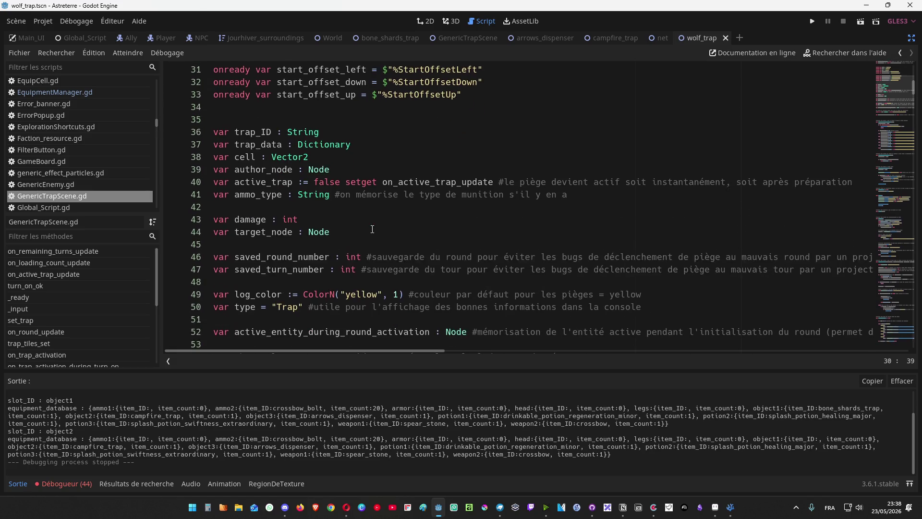
pyautogui.scroll(-2, 392, 224)
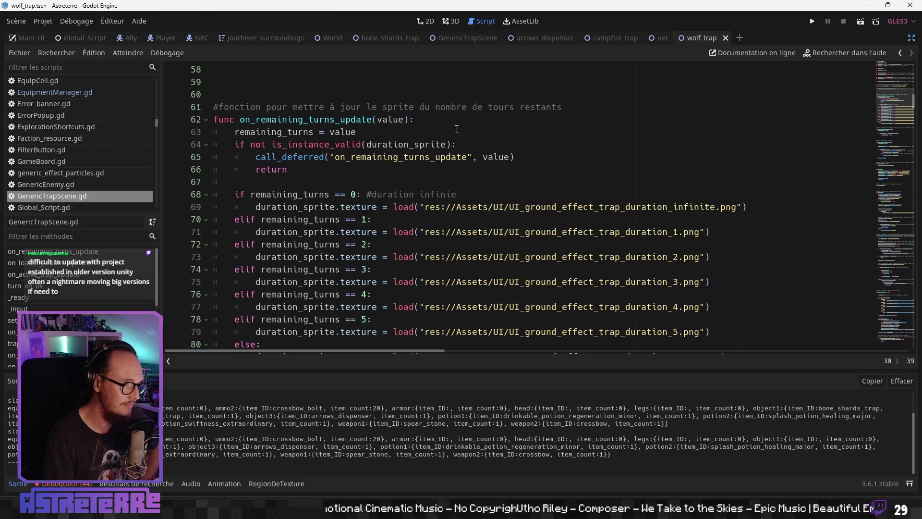
# Step: Scroll past on_remaining_turns_update, then open the bone_shards_trap scene tab and scroll its script
pyautogui.scroll(-1, 389, 301)
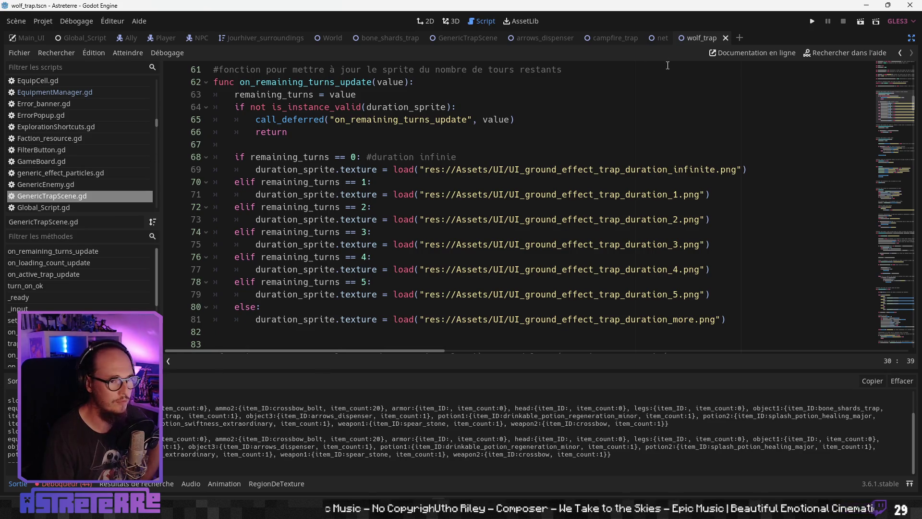
pyautogui.click(368, 38)
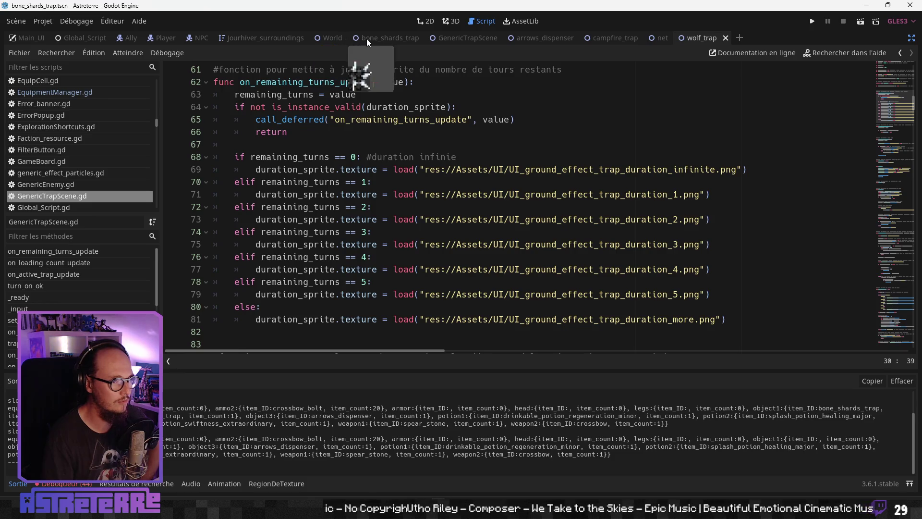
pyautogui.scroll(5, 403, 239)
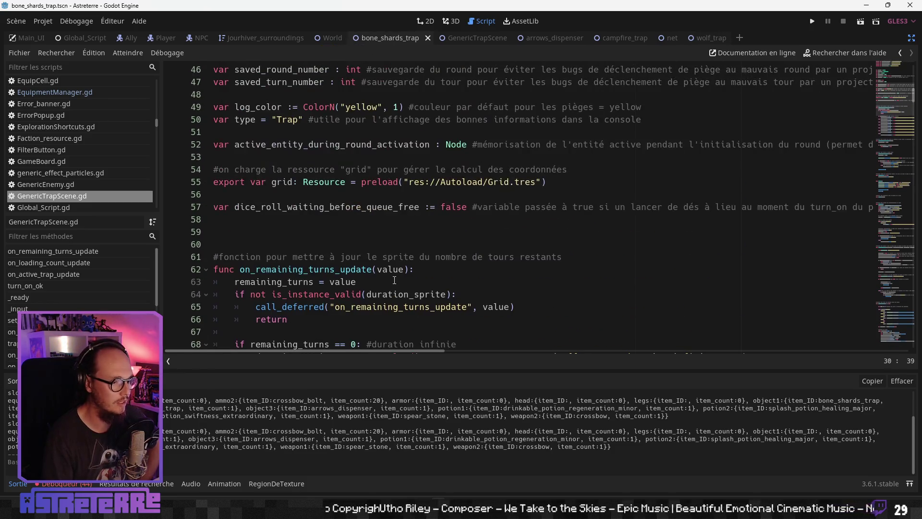
pyautogui.scroll(2, 403, 239)
pyautogui.scroll(-5, 341, 232)
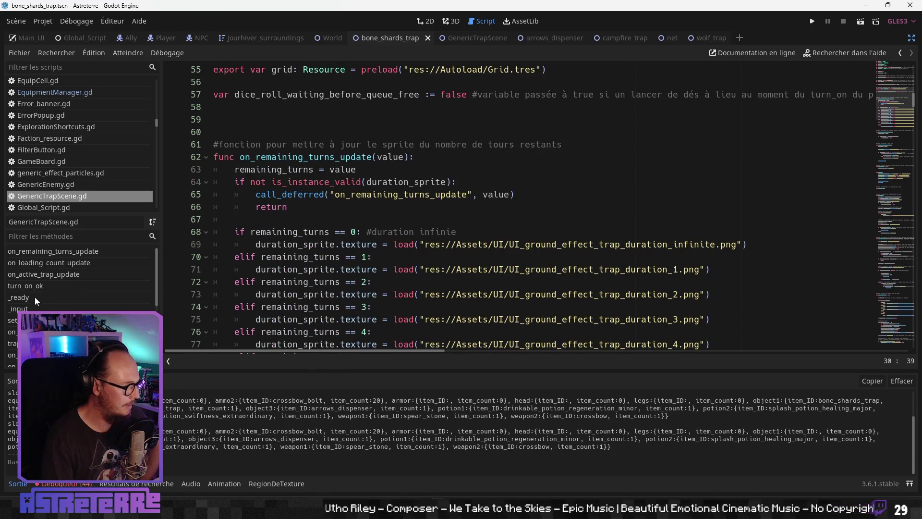
pyautogui.scroll(-1, 39, 290)
# Step: Jump to trap_tiles_set and scroll through its per-shape cell gathering code
pyautogui.click(29, 314)
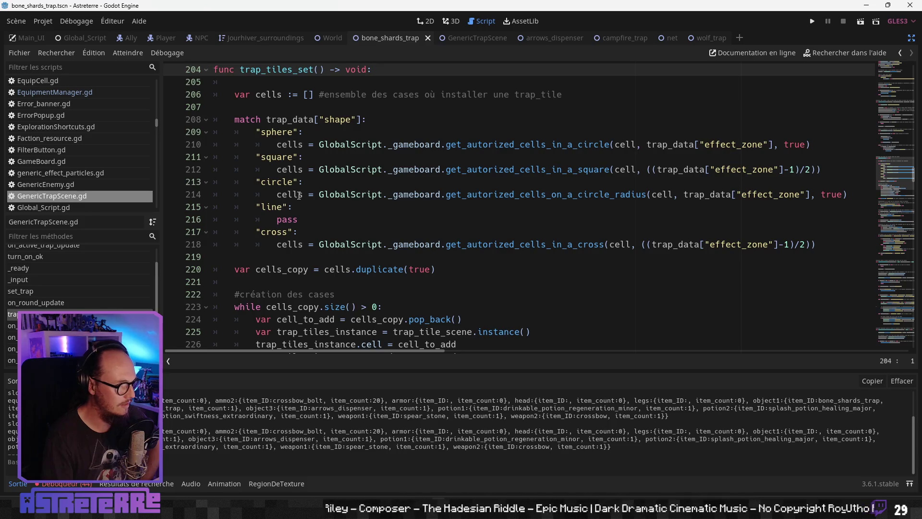
pyautogui.click(299, 169)
pyautogui.scroll(-4, 299, 207)
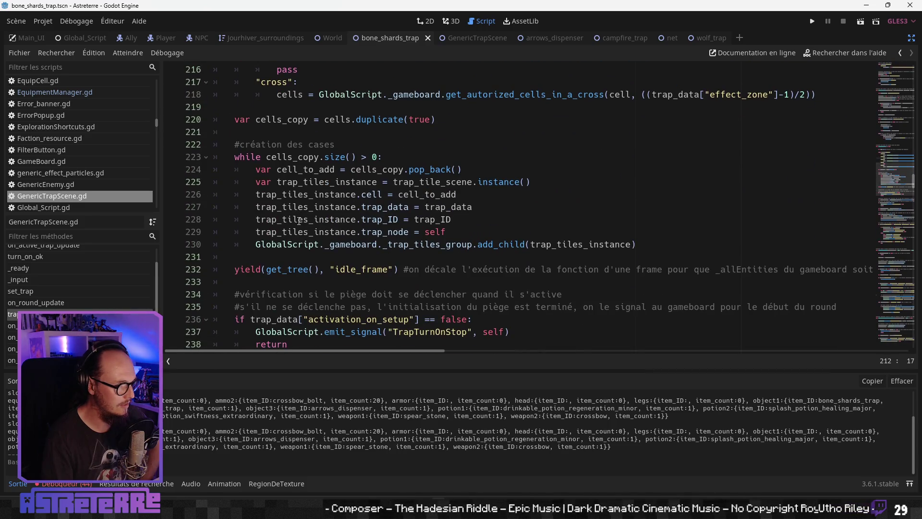
pyautogui.scroll(-5, 300, 221)
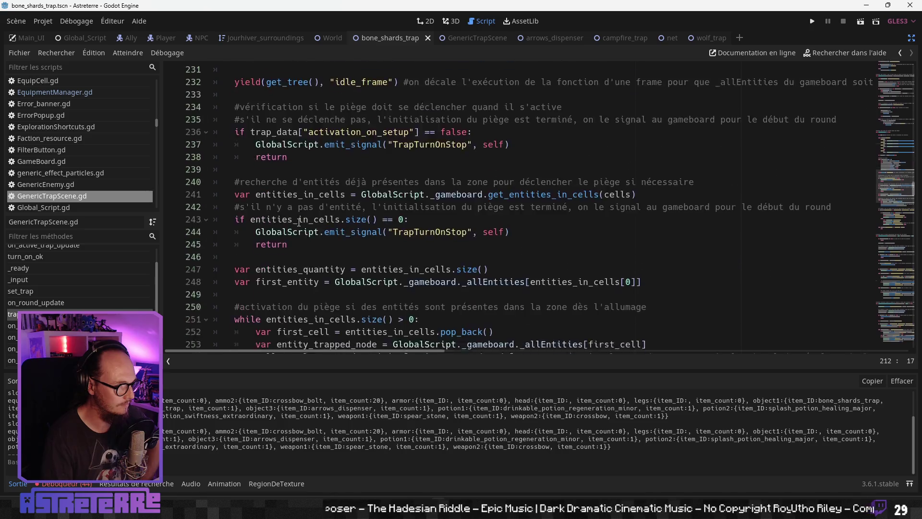
pyautogui.scroll(-6, 299, 222)
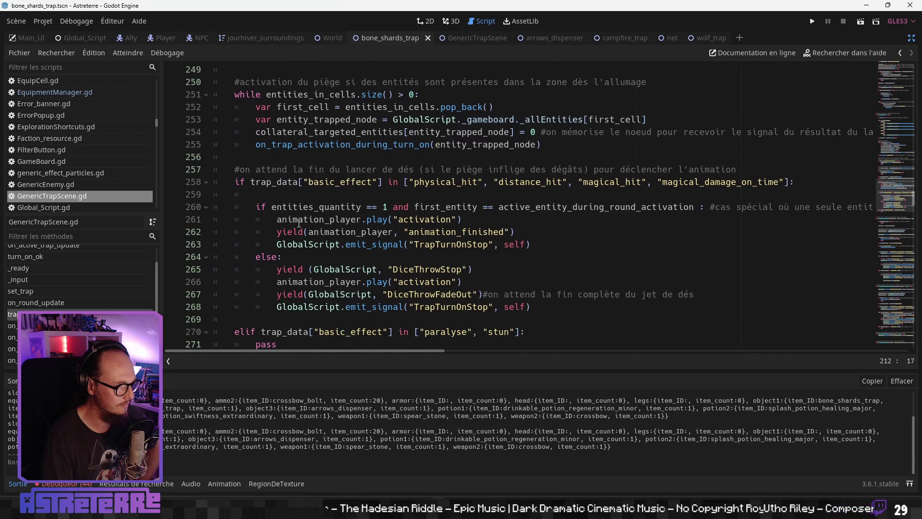
pyautogui.scroll(-4, 298, 223)
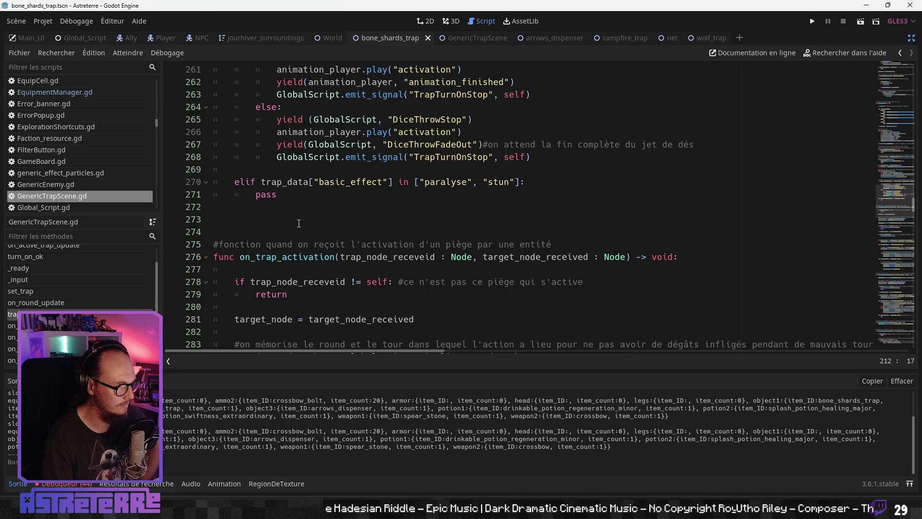
pyautogui.scroll(-3, 299, 223)
pyautogui.scroll(2, 51, 293)
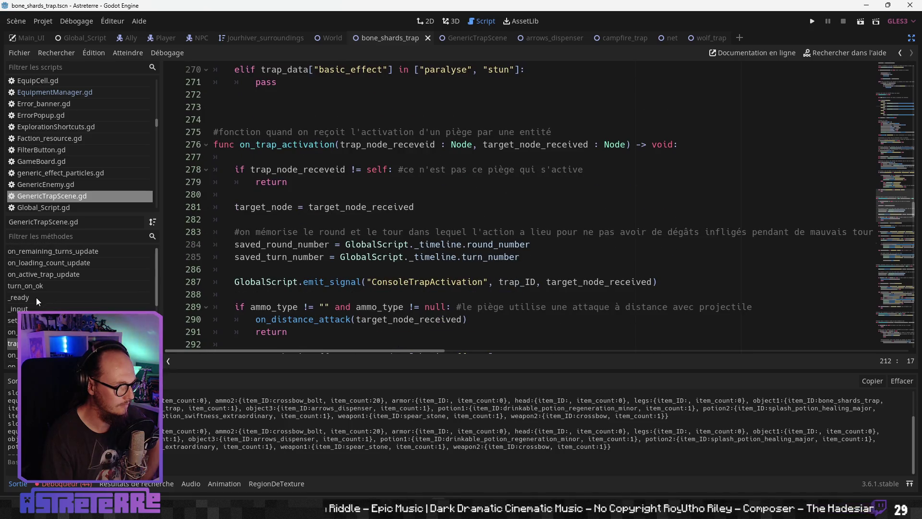
# Step: Jump to set_trap and inspect the element-based piercing icon texture lines
pyautogui.click(32, 319)
pyautogui.click(304, 169)
pyautogui.click(368, 244)
pyautogui.scroll(-1, 650, 211)
pyautogui.moveTo(650, 211); pyautogui.dragTo(257, 194)
pyautogui.click(332, 185)
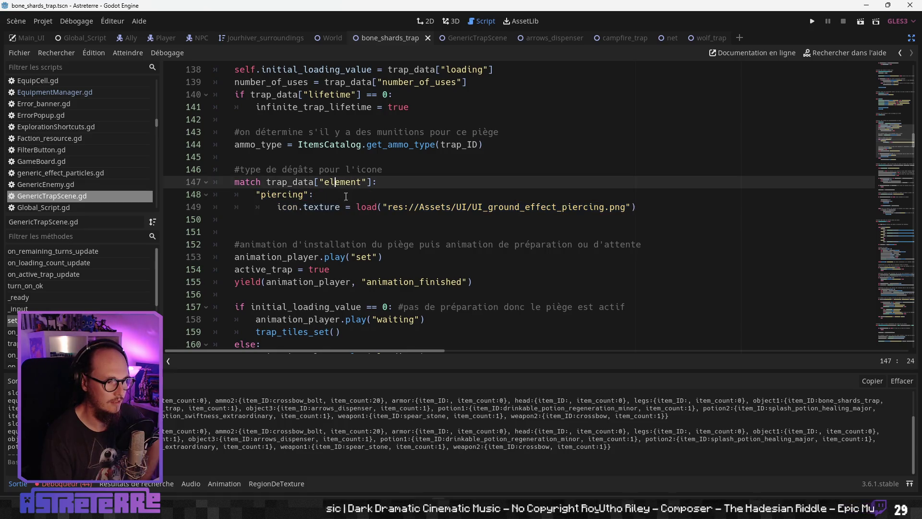
# Step: Restore the side docks, then select lines 146–149 (the element icon match block) and delete them
pyautogui.click(342, 207)
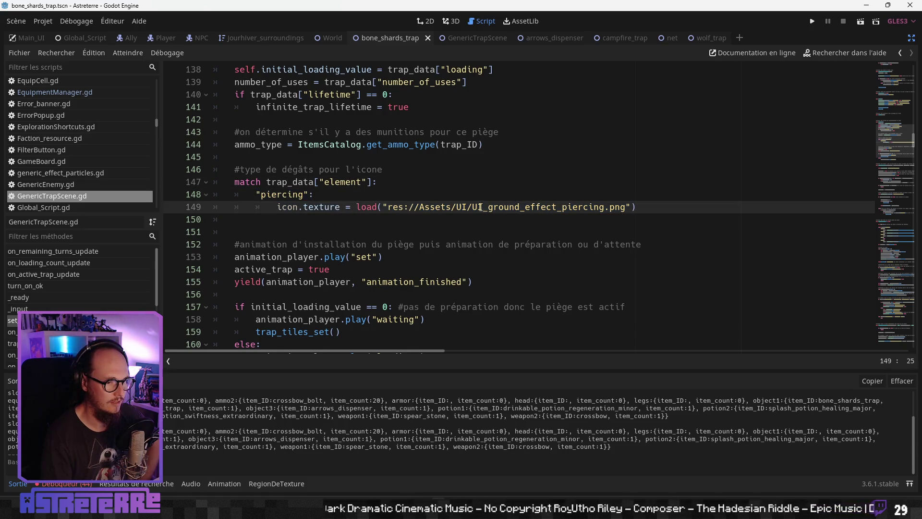
pyautogui.doubleClick(543, 207)
pyautogui.click(697, 207)
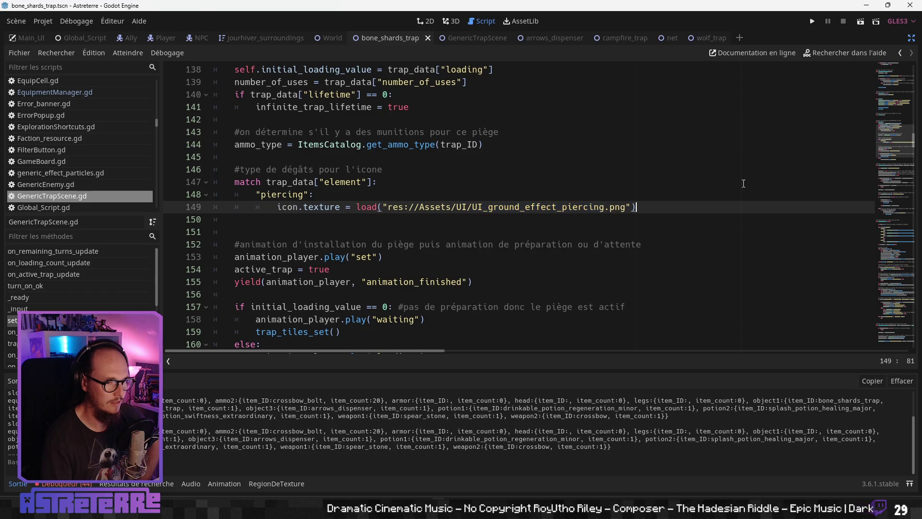
pyautogui.click(912, 37)
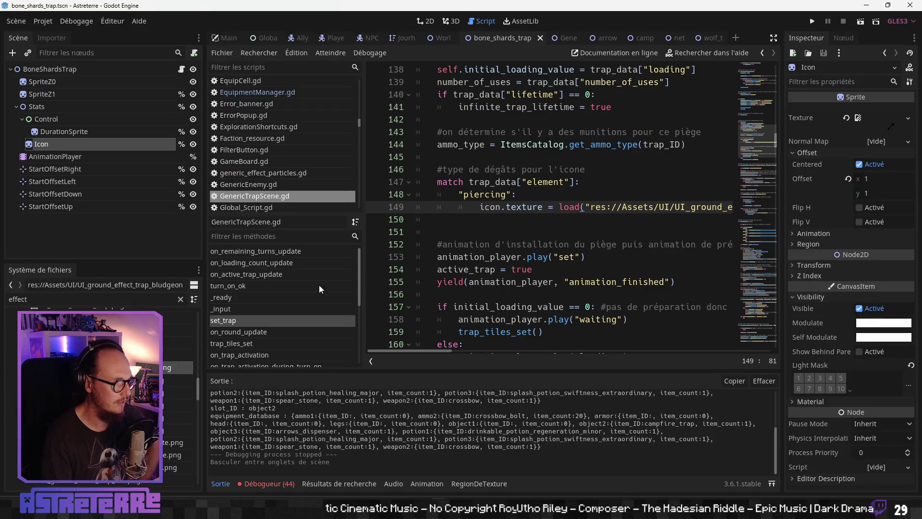
pyautogui.scroll(-5, 101, 384)
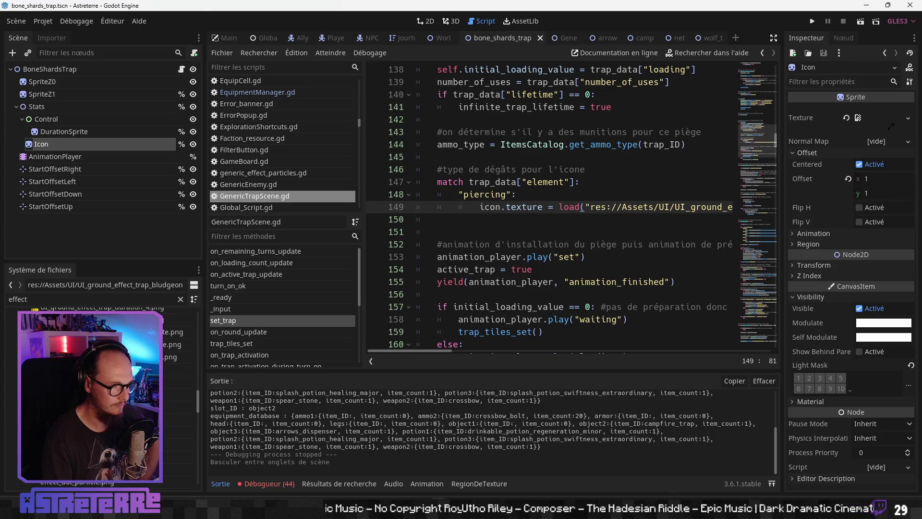
pyautogui.scroll(1, 528, 206)
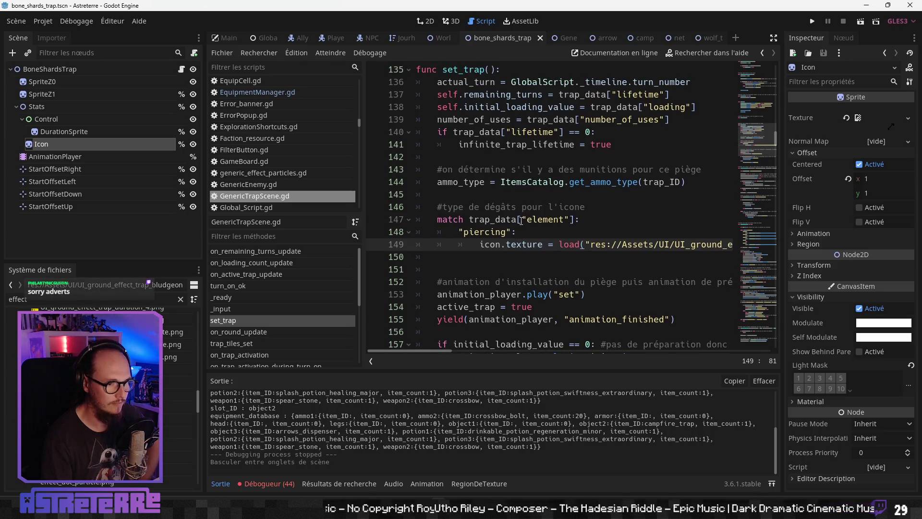
pyautogui.click(523, 219)
pyautogui.moveTo(433, 211)
pyautogui.mouseDown()
pyautogui.moveTo(564, 245)
pyautogui.moveTo(742, 249)
pyautogui.mouseUp()
pyautogui.press('BackSpace')
pyautogui.press('BackSpace')
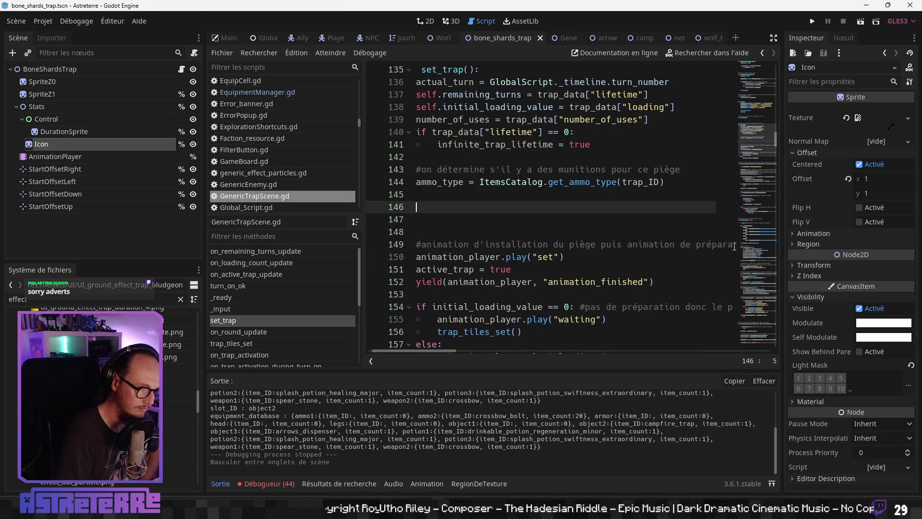
# Step: Delete the leftover empty line after the ammo_type lookup in set_trap
pyautogui.press('BackSpace')
pyautogui.press('BackSpace')
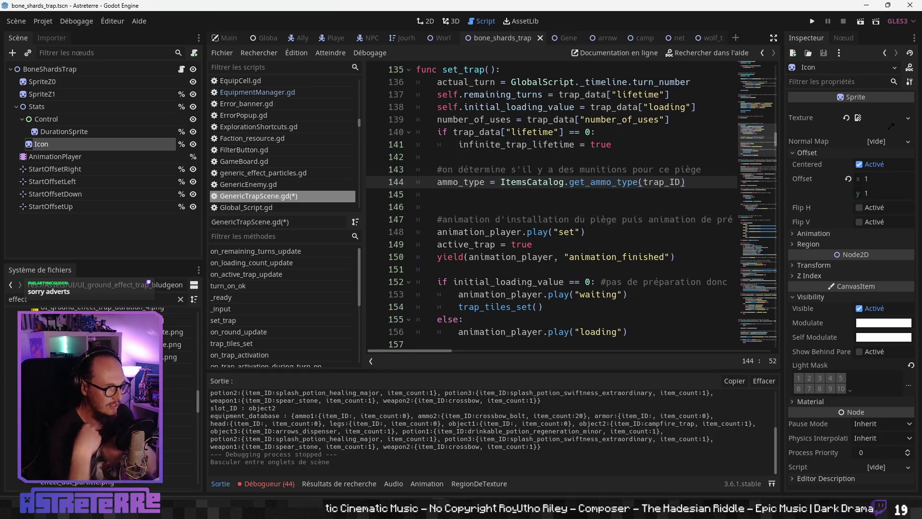
# Step: Review lines 150–153 of set_trap, then open the World scene tab
pyautogui.scroll(-2, 548, 231)
pyautogui.click(550, 219)
pyautogui.scroll(2, 435, 217)
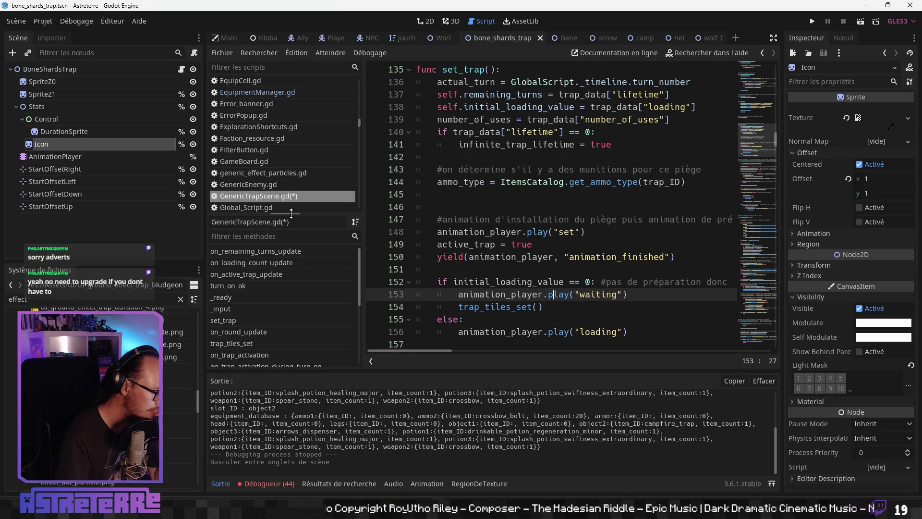
pyautogui.click(537, 256)
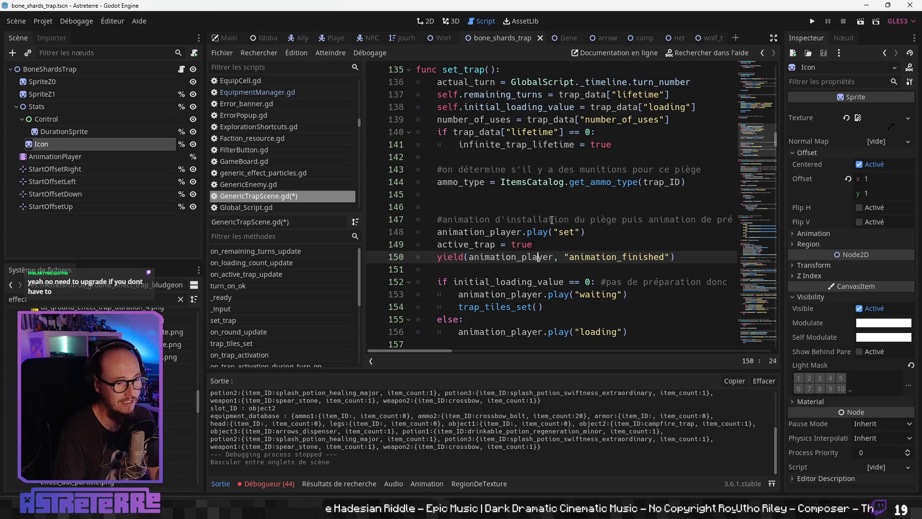
pyautogui.click(437, 39)
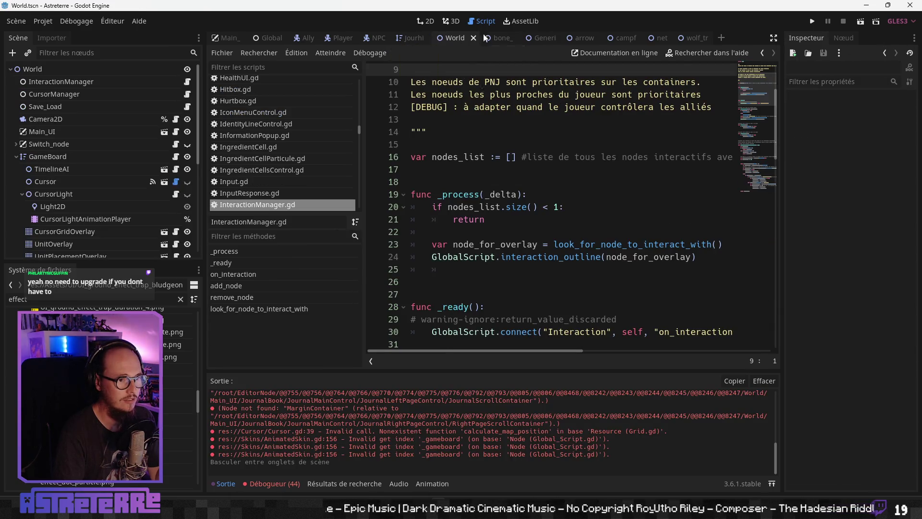
# Step: Show the Jourhiver_surroundings map in the 2D editor, zoomed out, and select its TileMap node
pyautogui.click(480, 39)
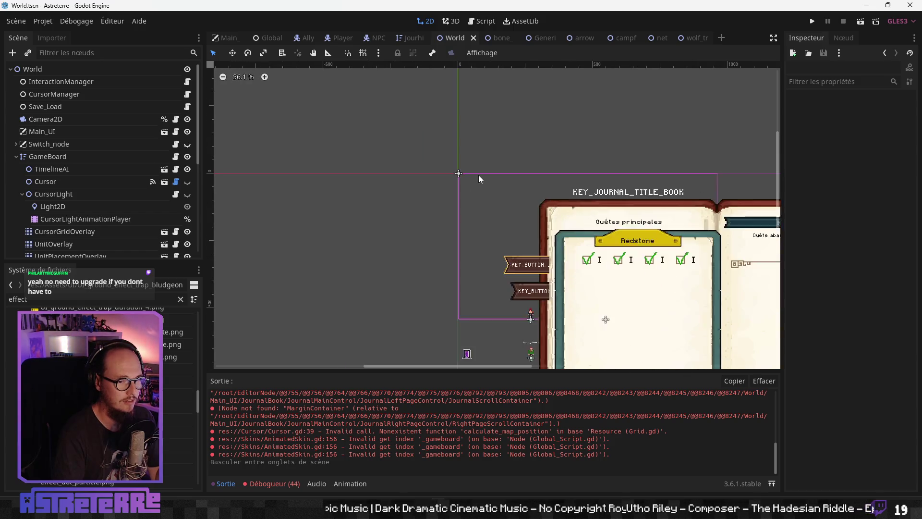
pyautogui.scroll(-5, 479, 174)
pyautogui.scroll(3, 413, 144)
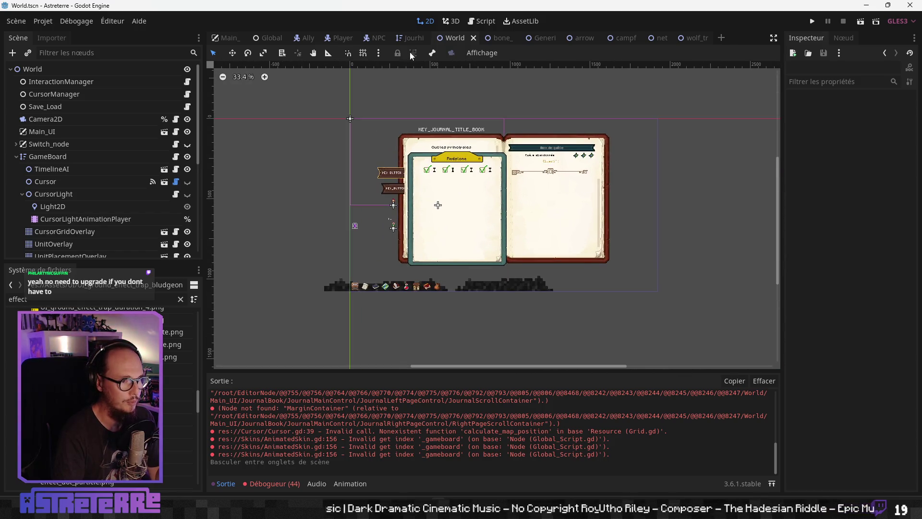
pyautogui.hotkey('ctrl', 'shift', 'Tab')
pyautogui.scroll(-3, 532, 192)
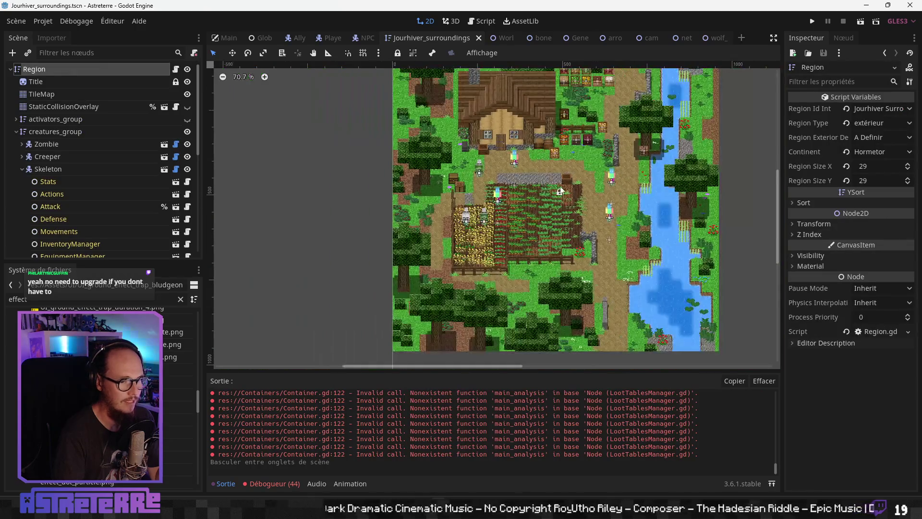
pyautogui.scroll(-2, 558, 190)
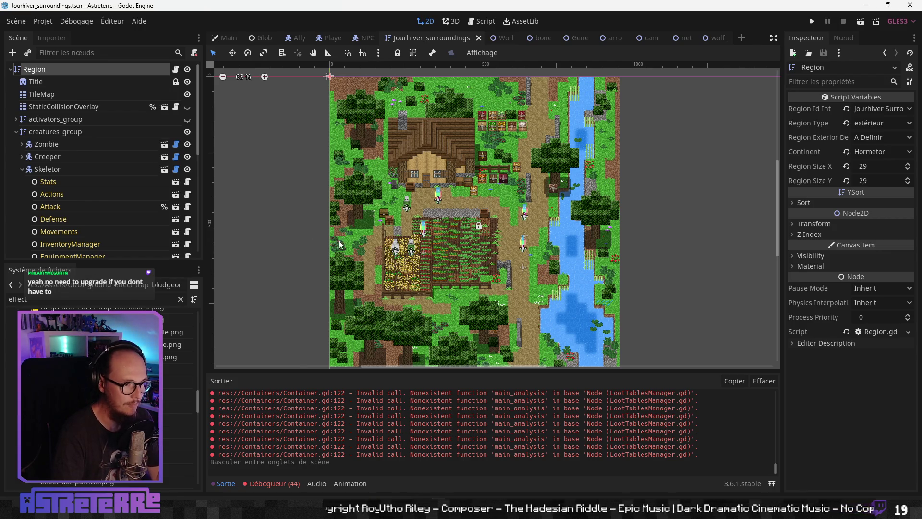
pyautogui.scroll(-2, 353, 217)
pyautogui.scroll(2, 354, 220)
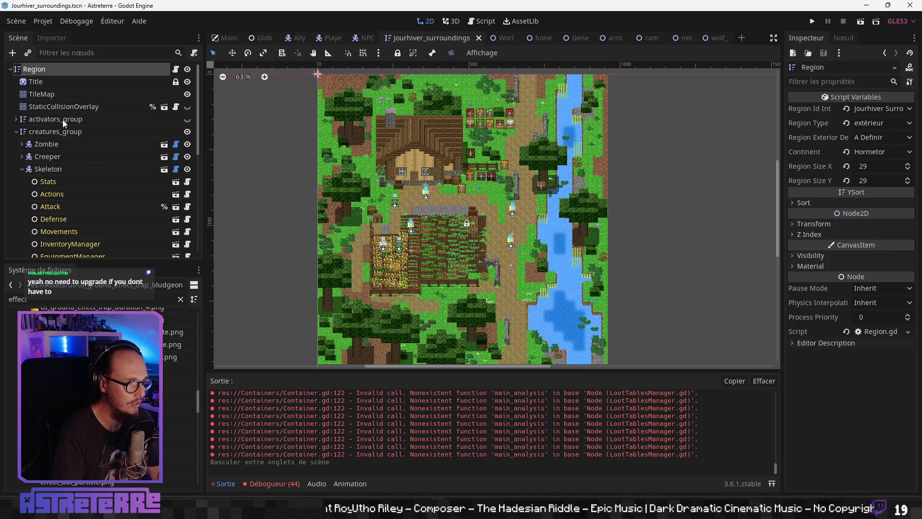
pyautogui.click(50, 97)
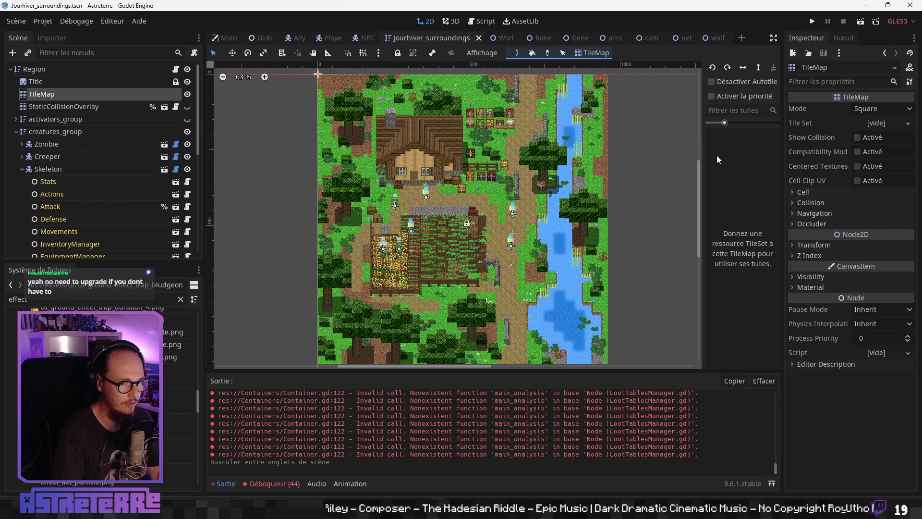
# Step: Narrow the tile panel and select the StaticCollisionOverlay node in the Scene dock
pyautogui.moveTo(704, 205); pyautogui.dragTo(652, 205)
pyautogui.click(85, 107)
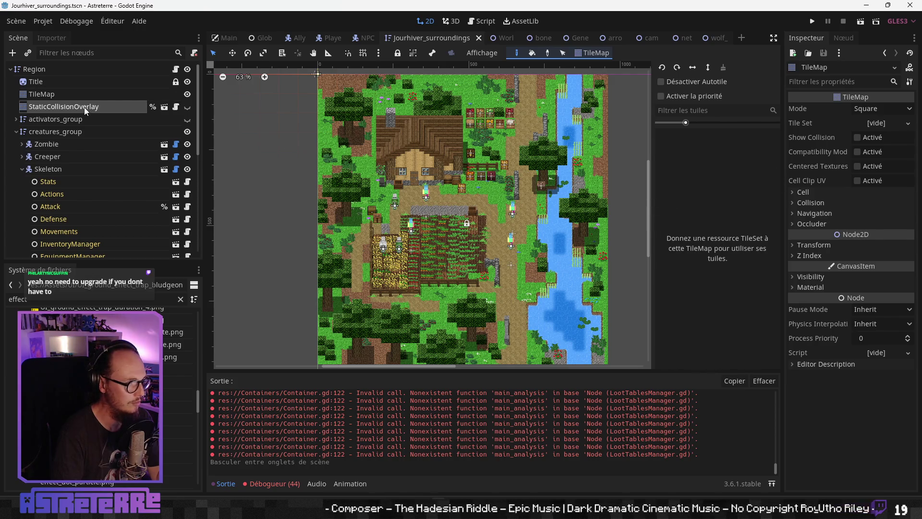
pyautogui.scroll(2, 402, 138)
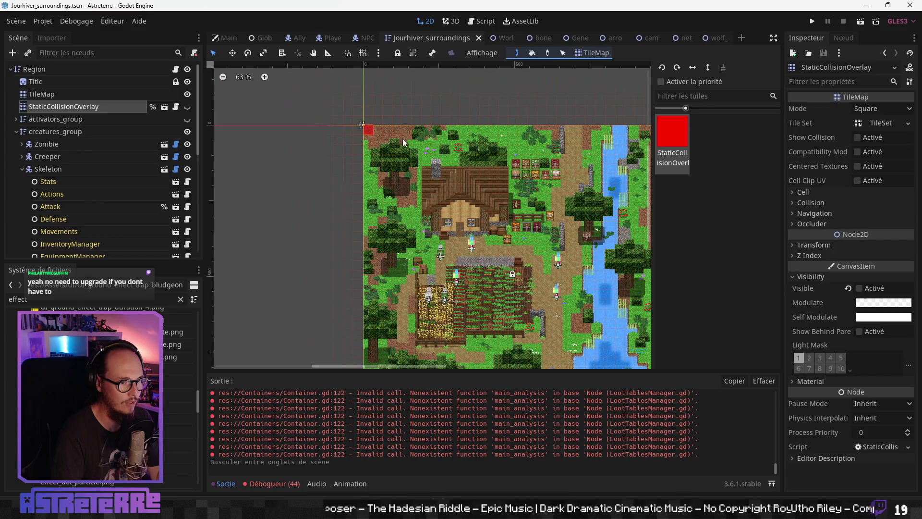
pyautogui.scroll(4, 398, 211)
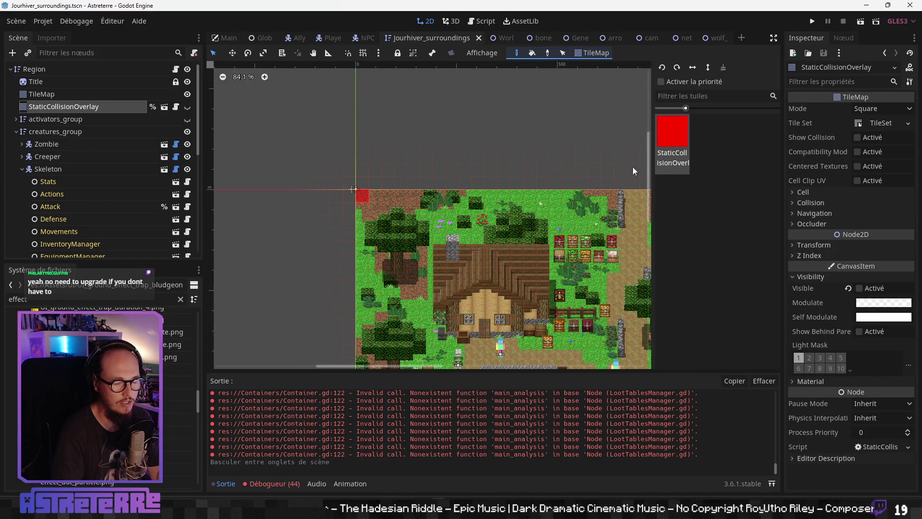
pyautogui.press('Escape')
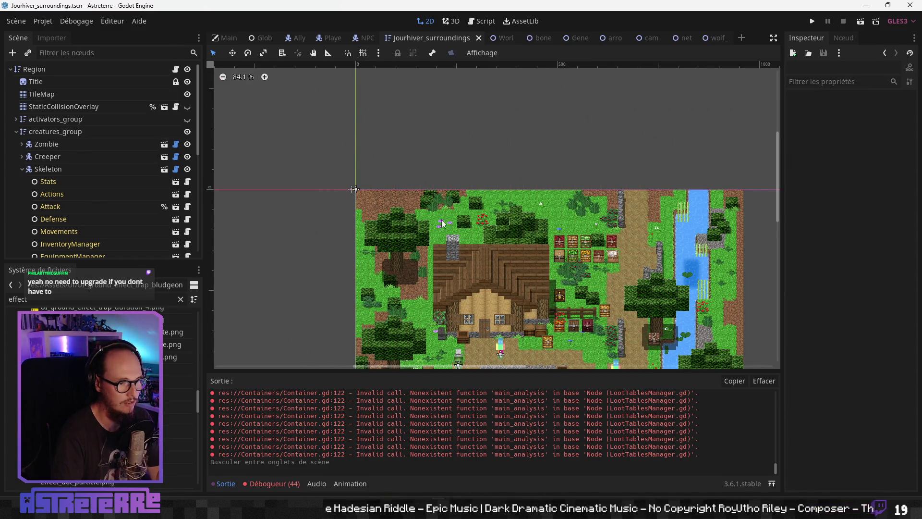
pyautogui.click(62, 106)
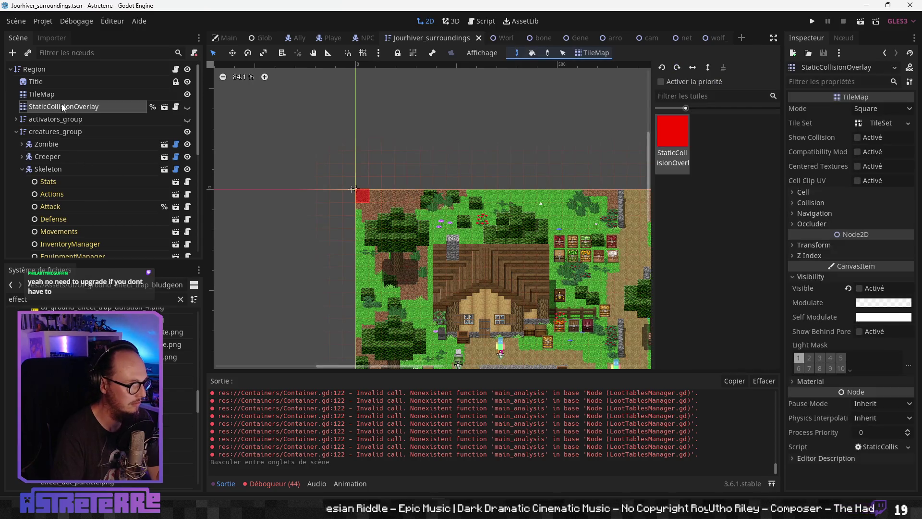
# Step: Pan to the river, collapse the output log, and open StaticCollisionOverlay as its own scene
pyautogui.moveTo(563, 306)
pyautogui.mouseDown()
pyautogui.moveTo(455, 267)
pyautogui.moveTo(379, 203)
pyautogui.mouseUp()
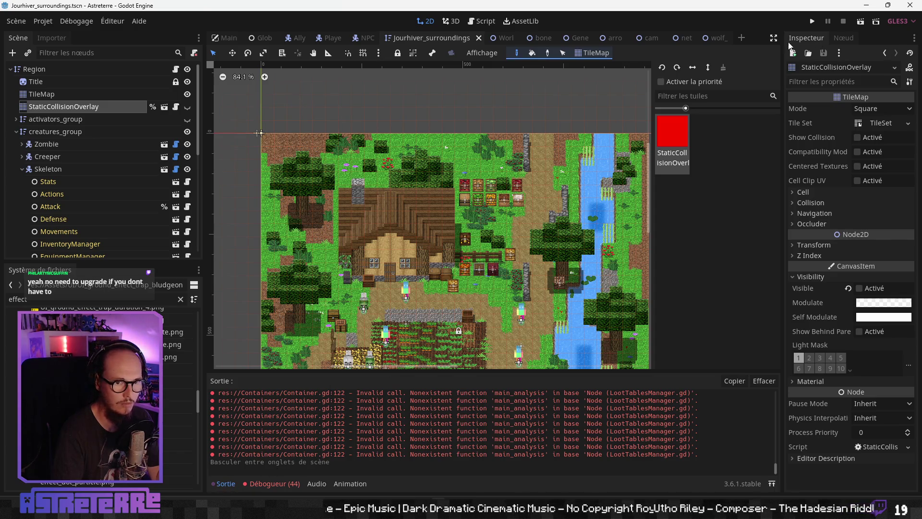
pyautogui.click(223, 483)
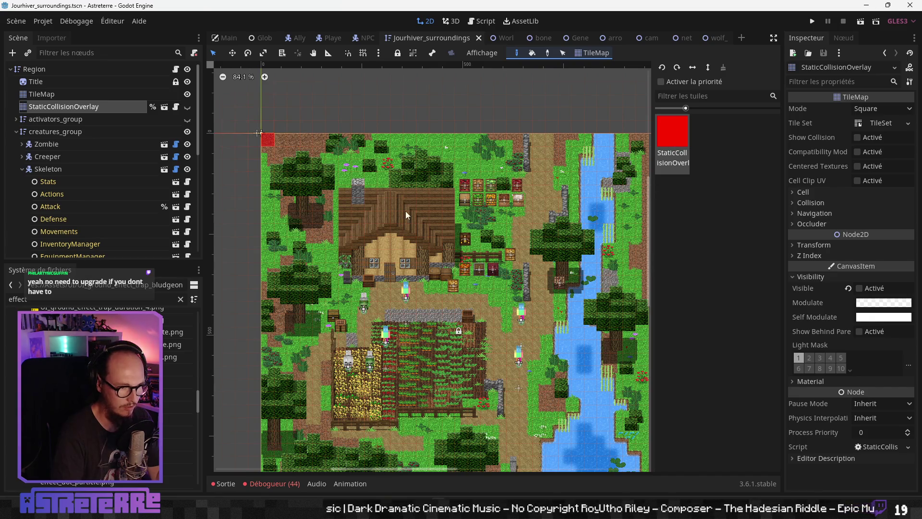
pyautogui.moveTo(405, 211); pyautogui.dragTo(445, 253)
pyautogui.click(92, 107)
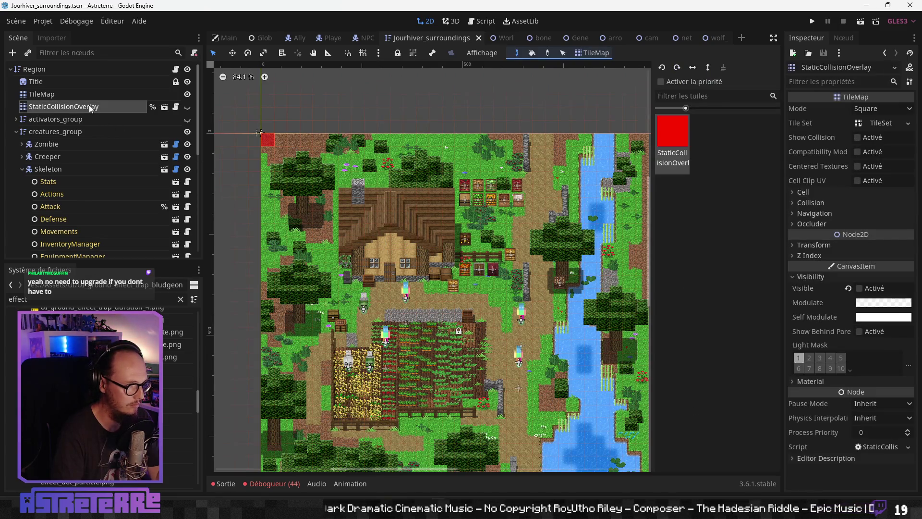
pyautogui.click(164, 107)
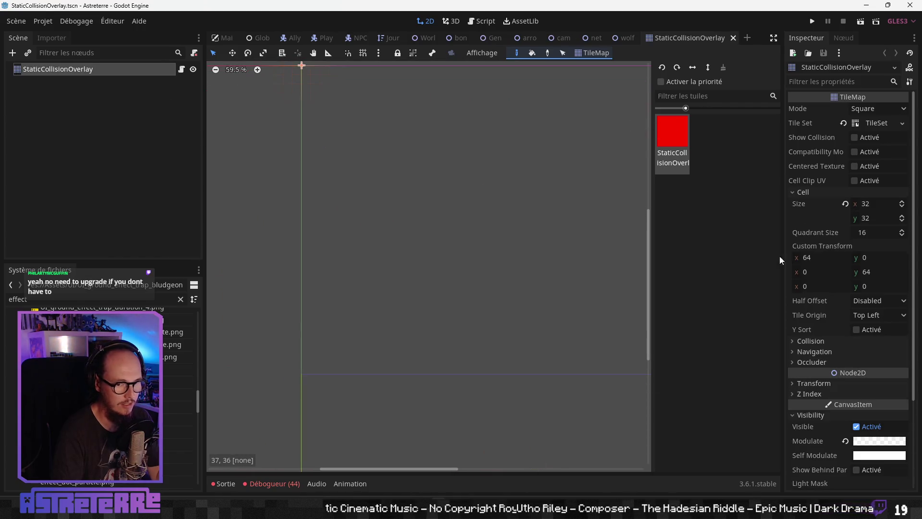
# Step: Open the overlay's TileSet for editing and reselect the StaticCollisionOverlay node
pyautogui.click(871, 123)
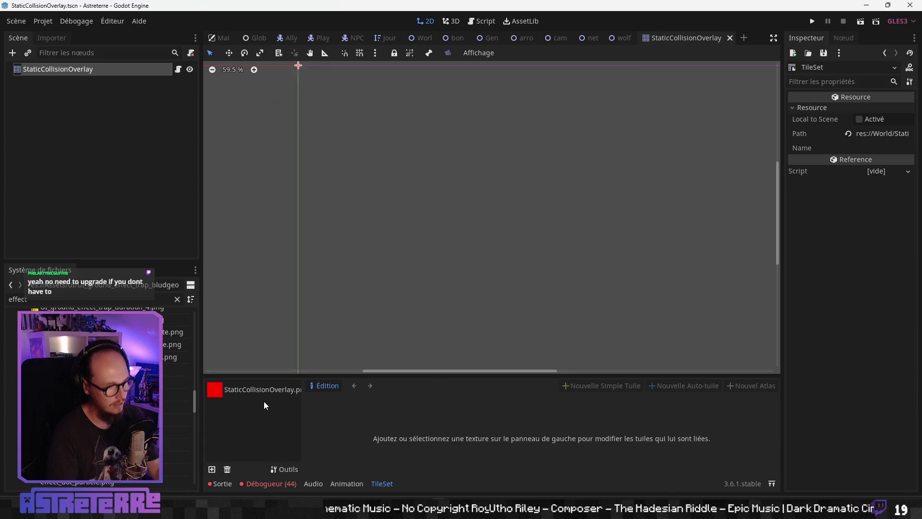
pyautogui.scroll(-5, 464, 226)
pyautogui.scroll(1, 395, 214)
pyautogui.moveTo(418, 186)
pyautogui.mouseDown()
pyautogui.moveTo(443, 218)
pyautogui.moveTo(428, 189)
pyautogui.mouseUp()
pyautogui.click(77, 70)
# Step: Paint red tiles on the overlay map, undo them, and close the overlay scene tab
pyautogui.click(673, 131)
pyautogui.click(456, 194)
pyautogui.scroll(4, 471, 206)
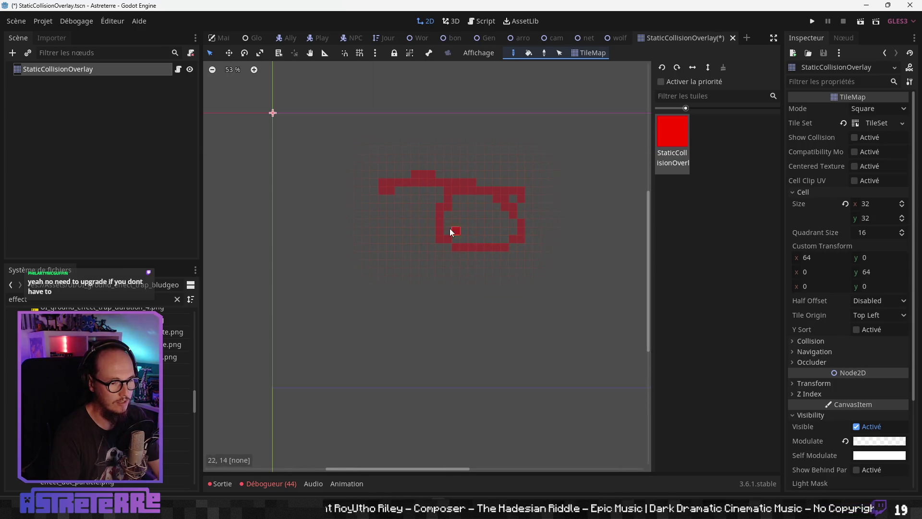
pyautogui.hotkey('ctrl', 'z')
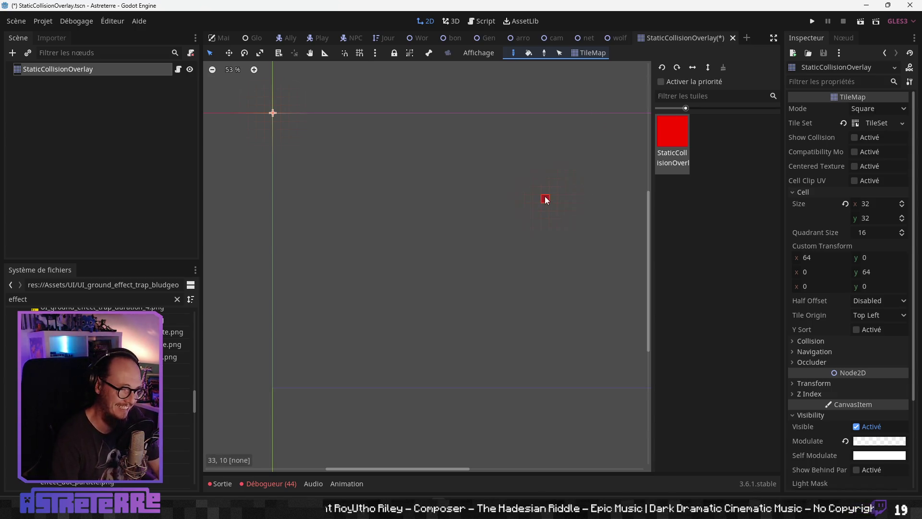
pyautogui.click(734, 41)
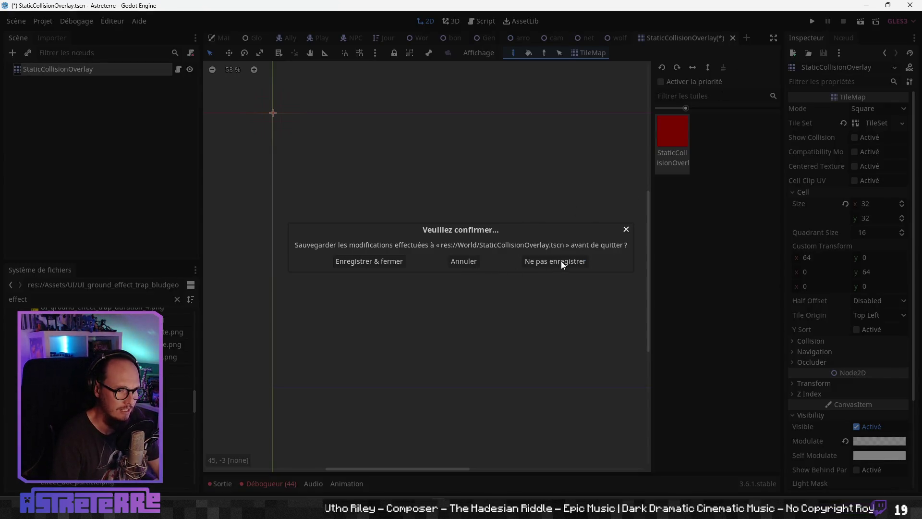
# Step: Choose 'Ne pas enregistrer' for the overlay, select the wolf_trap Icon node, and run the game
pyautogui.click(562, 262)
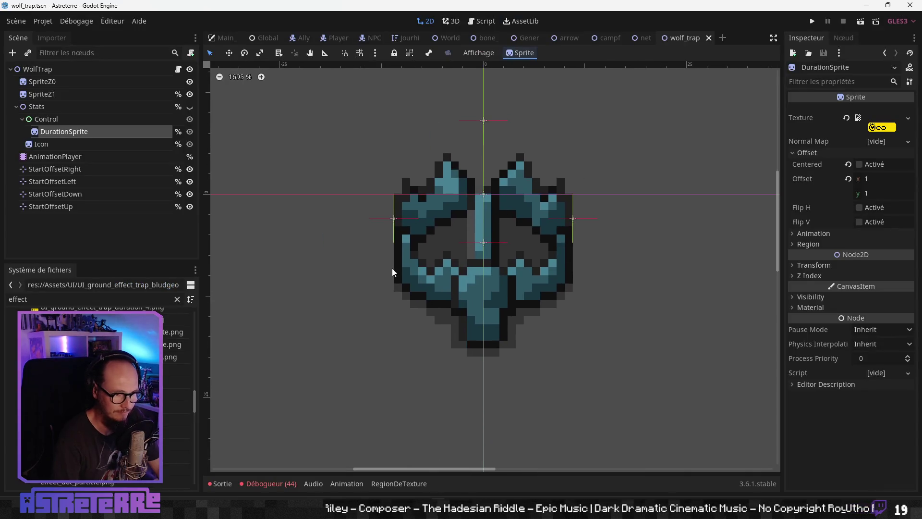
pyautogui.scroll(-1, 470, 255)
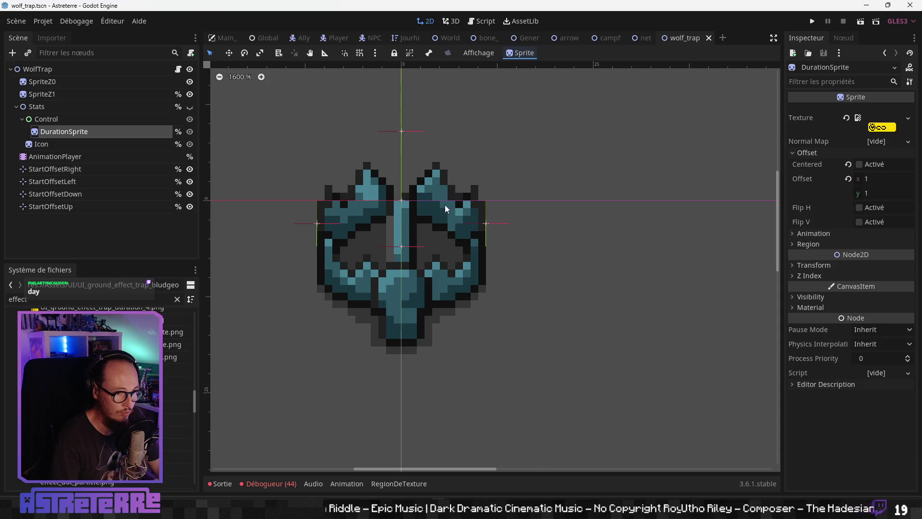
pyautogui.click(81, 145)
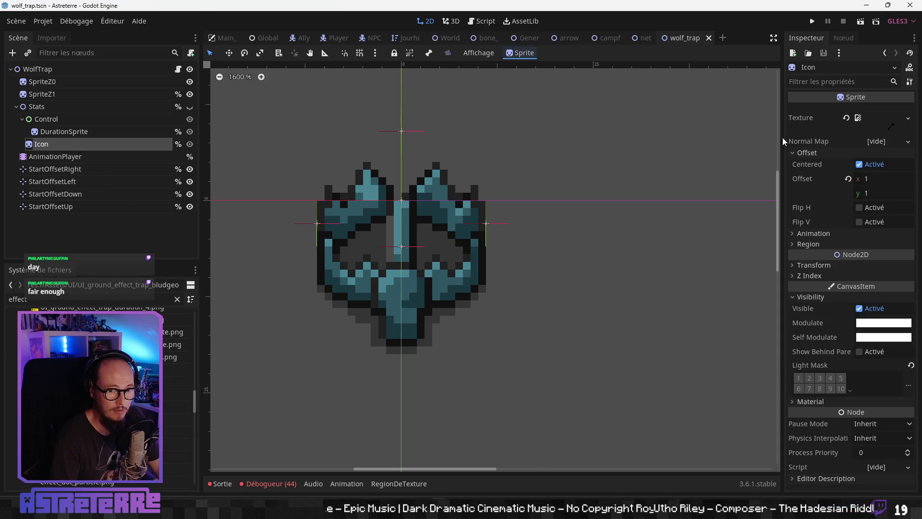
pyautogui.click(813, 22)
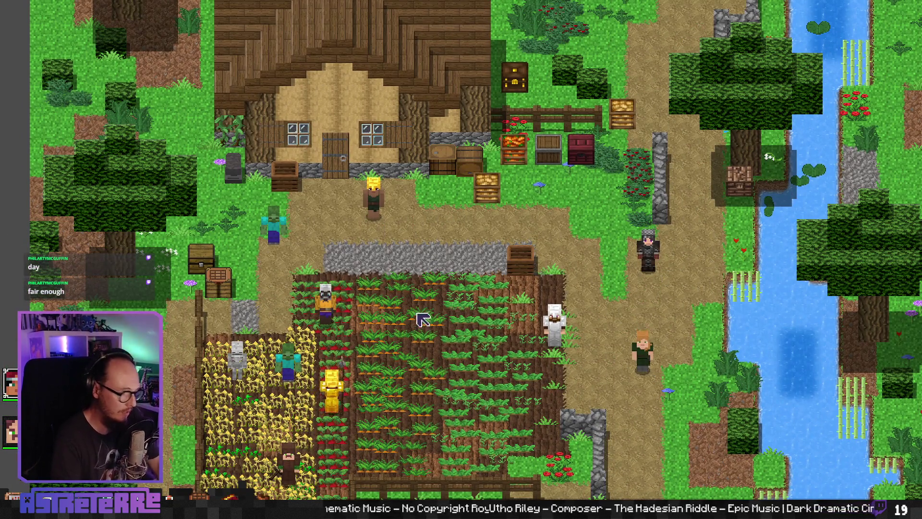
# Step: Unequip the golden helmet and gold chestplate in the character inventory
pyautogui.press('i')
pyautogui.click(248, 413)
pyautogui.click(308, 423)
pyautogui.press('Escape')
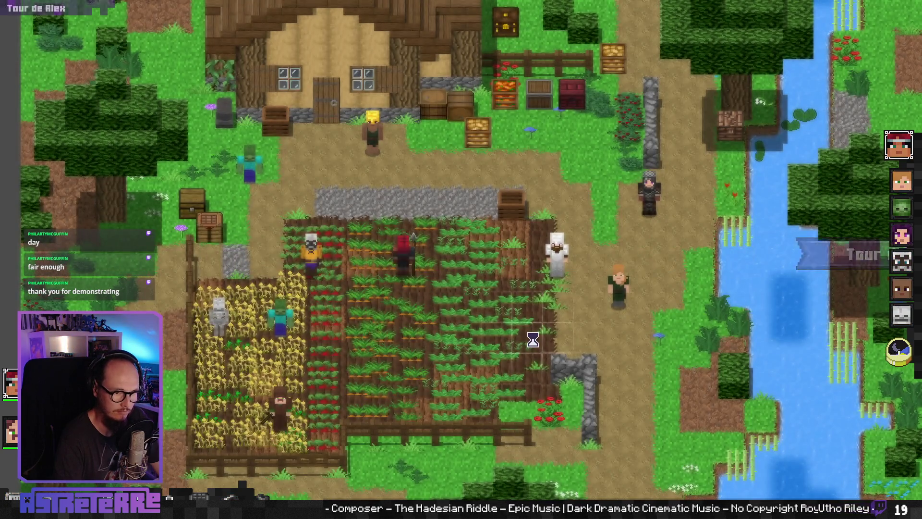
# Step: Set the game language to English (Anglais) in Options and resume play
pyautogui.moveTo(449, 484)
pyautogui.moveTo(546, 484)
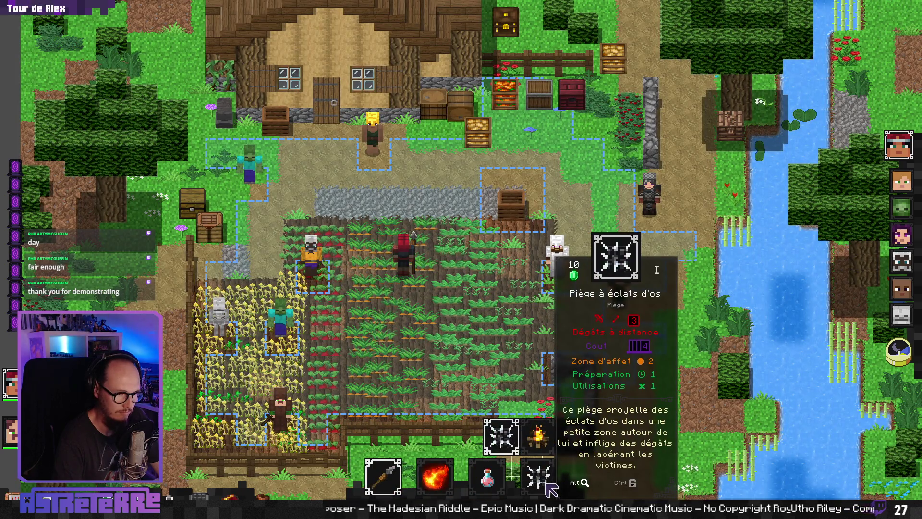
pyautogui.press('Escape')
pyautogui.click(504, 223)
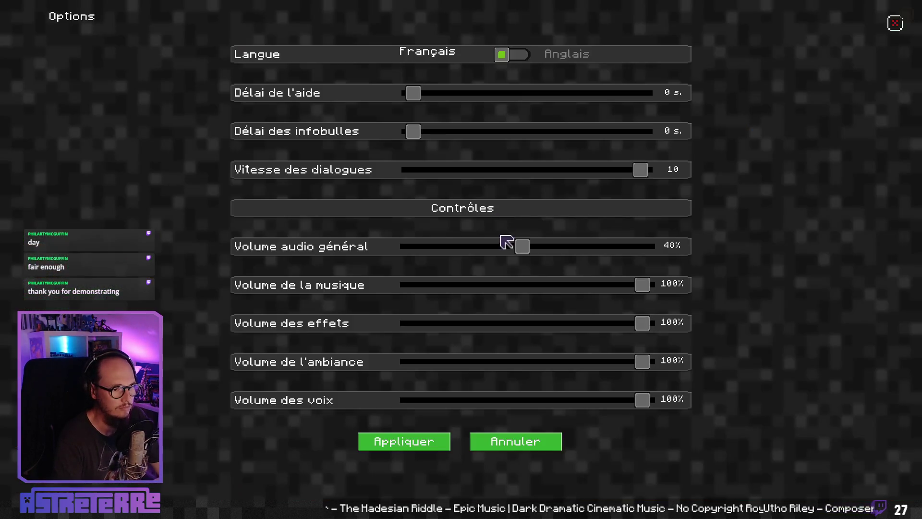
pyautogui.click(515, 54)
pyautogui.click(422, 449)
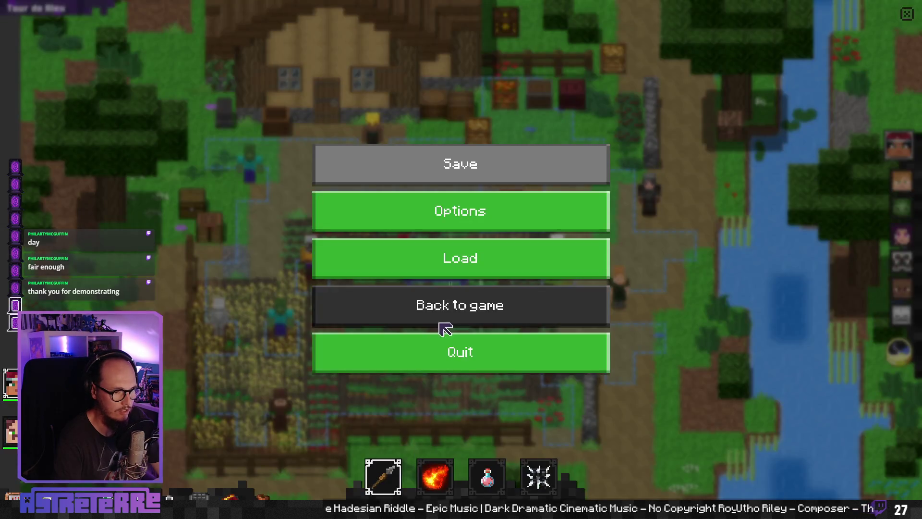
pyautogui.click(518, 313)
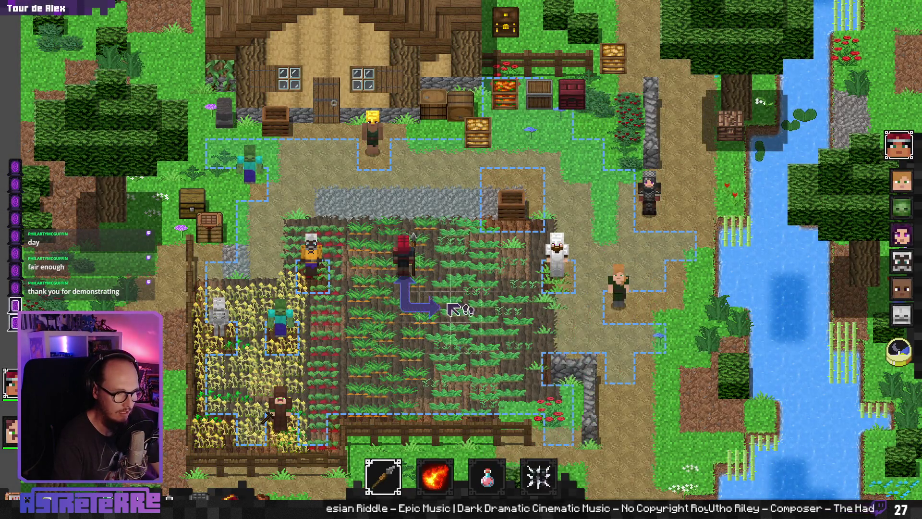
# Step: Place a trap, a campfire, and a second trap on the farm field tiles
pyautogui.click(538, 476)
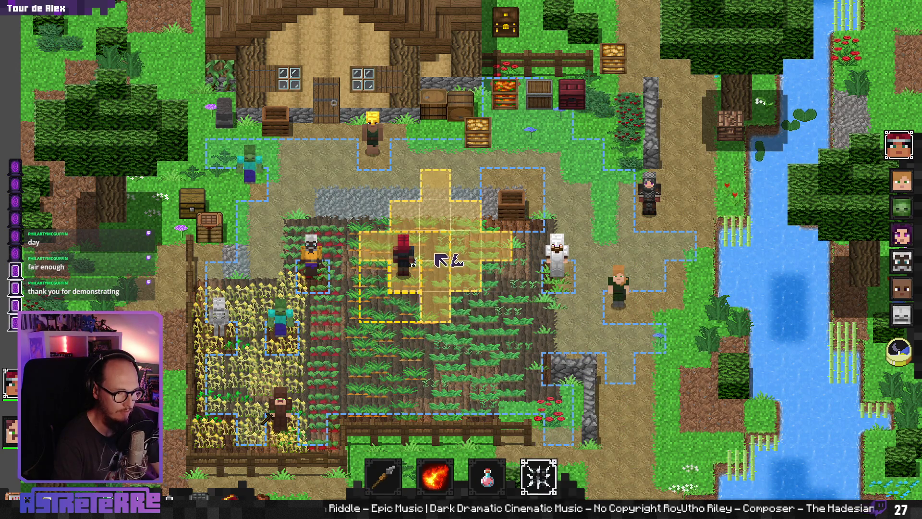
pyautogui.click(436, 252)
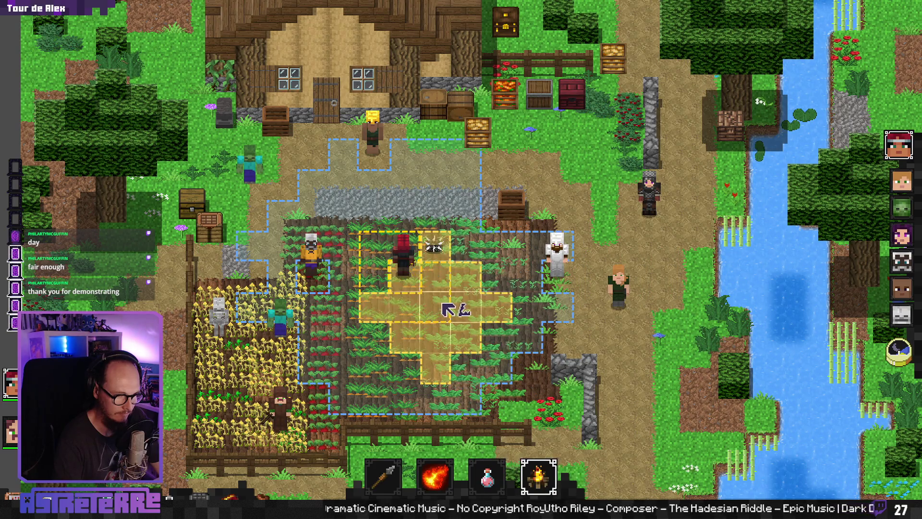
pyautogui.click(456, 312)
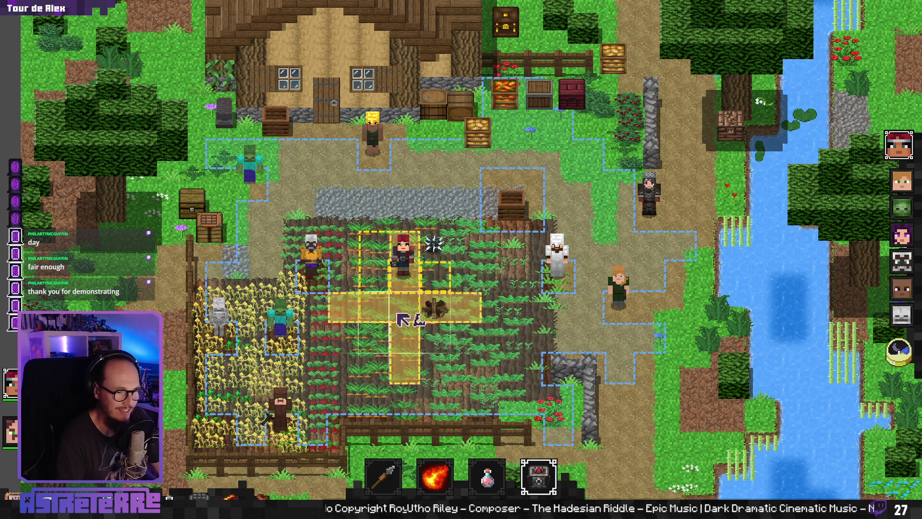
pyautogui.click(377, 310)
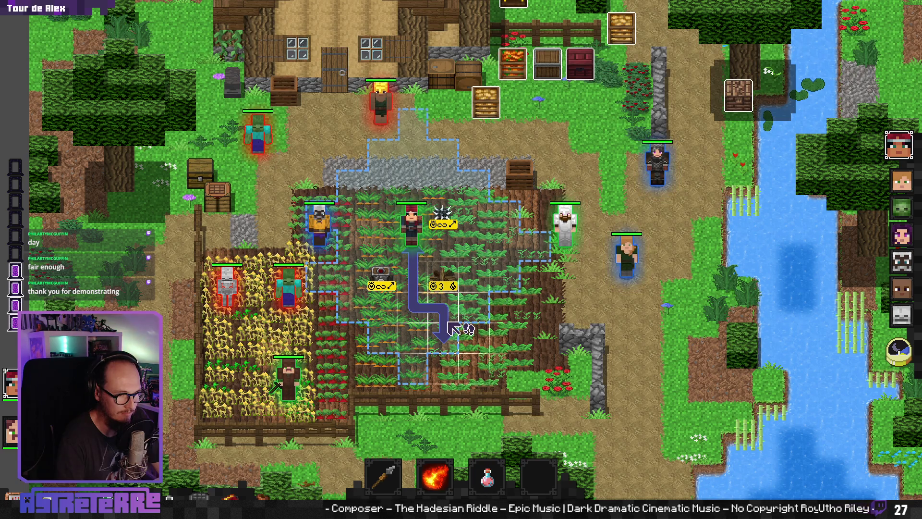
# Step: End turns repeatedly, continuing past the get_item_selected debugger break, until Steve Junior's turn
pyautogui.click(894, 351)
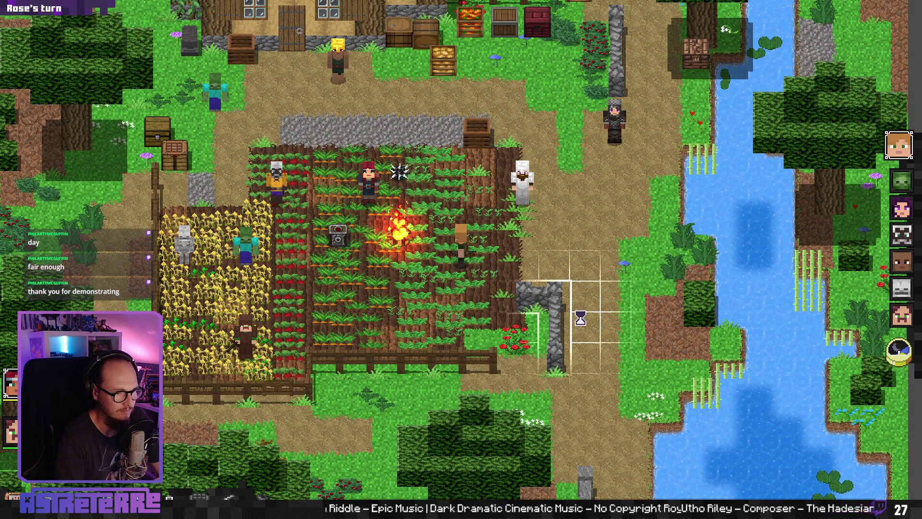
pyautogui.click(903, 349)
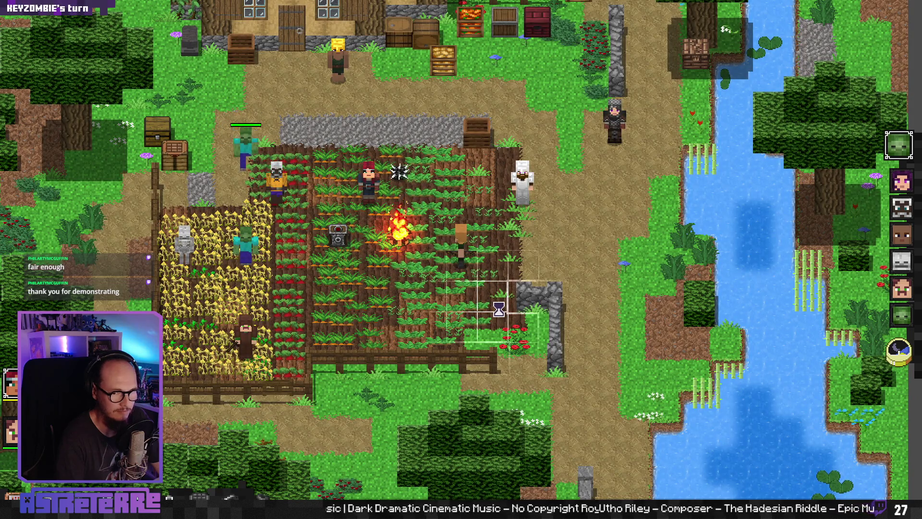
pyautogui.click(903, 353)
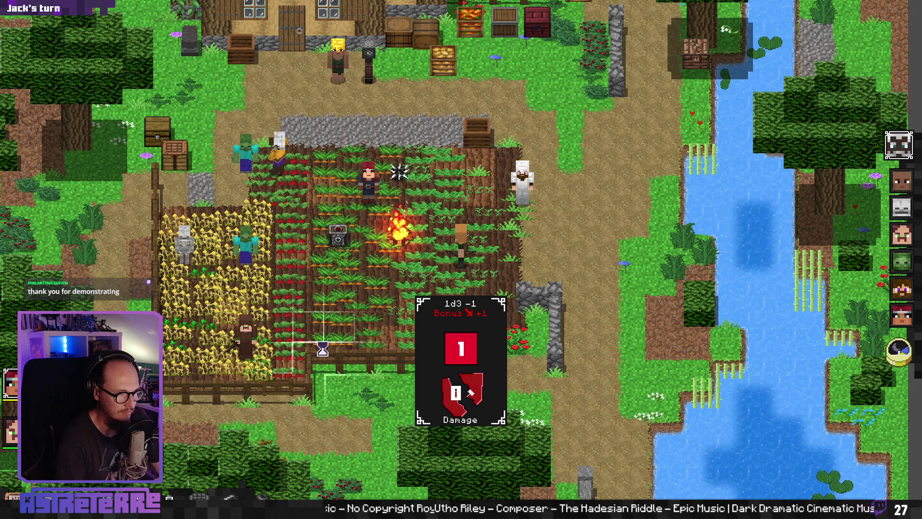
pyautogui.click(909, 358)
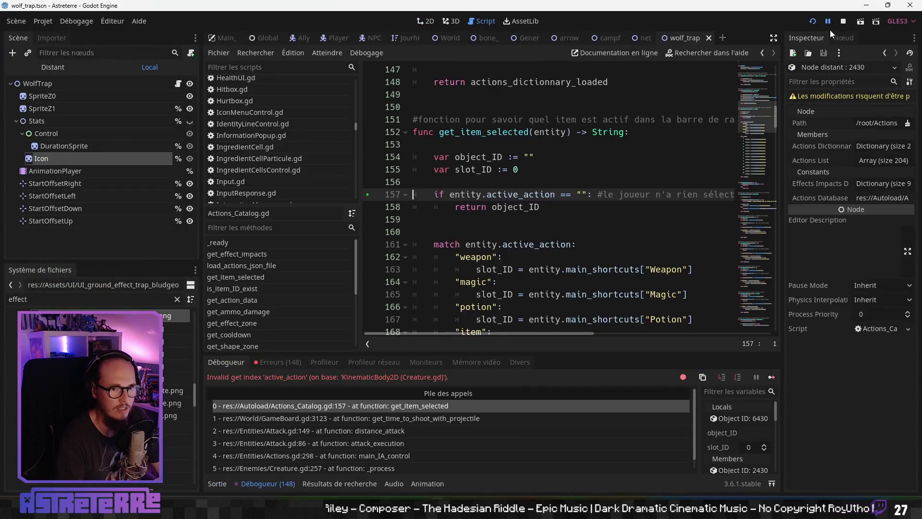
pyautogui.click(829, 21)
pyautogui.click(827, 24)
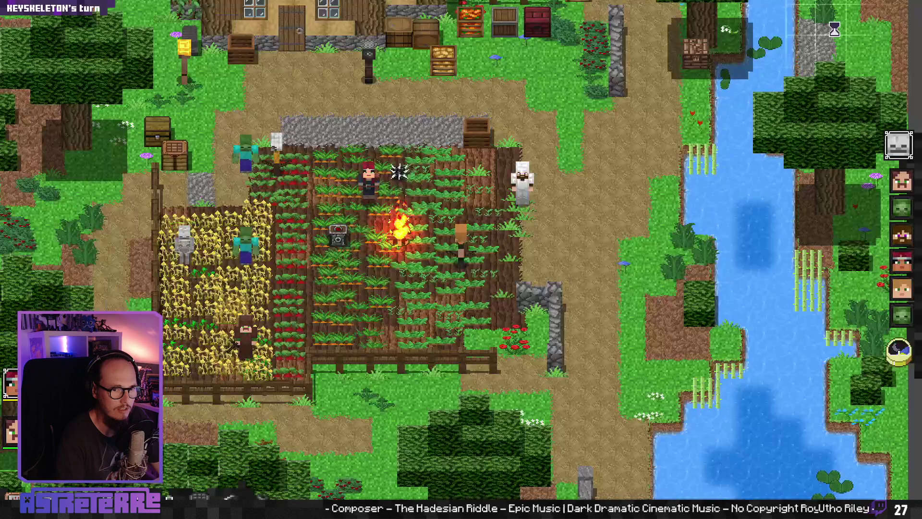
pyautogui.click(904, 353)
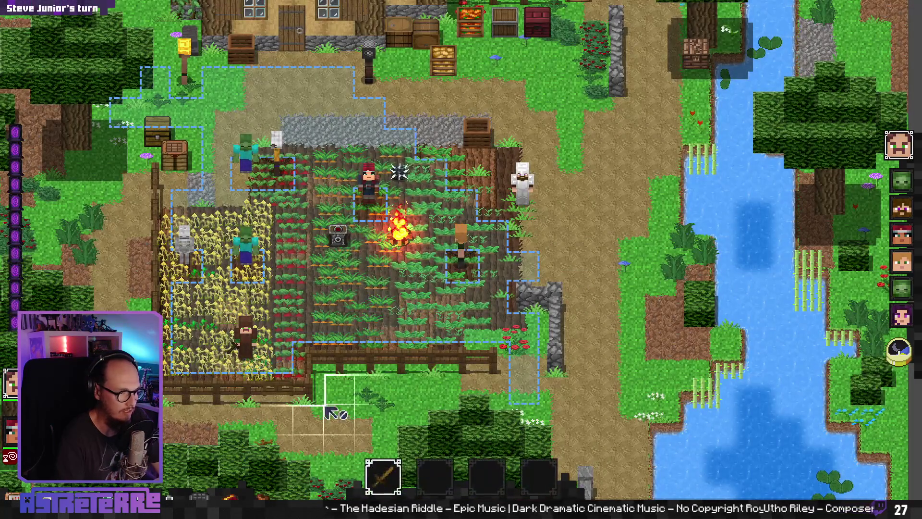
pyautogui.click(388, 480)
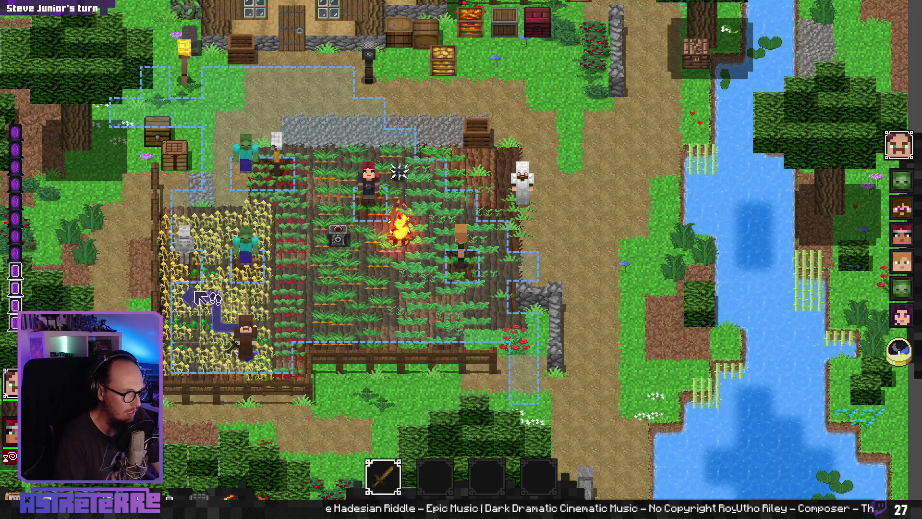
pyautogui.click(197, 272)
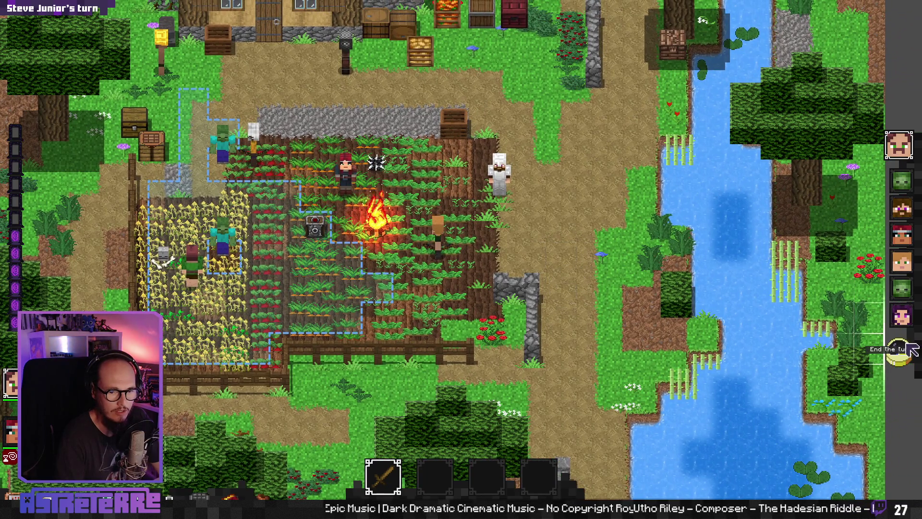
pyautogui.click(911, 350)
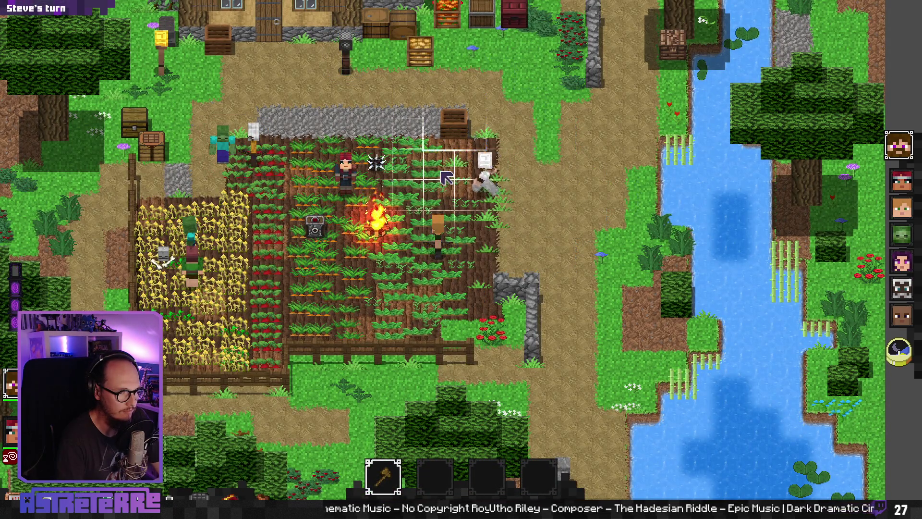
pyautogui.click(441, 219)
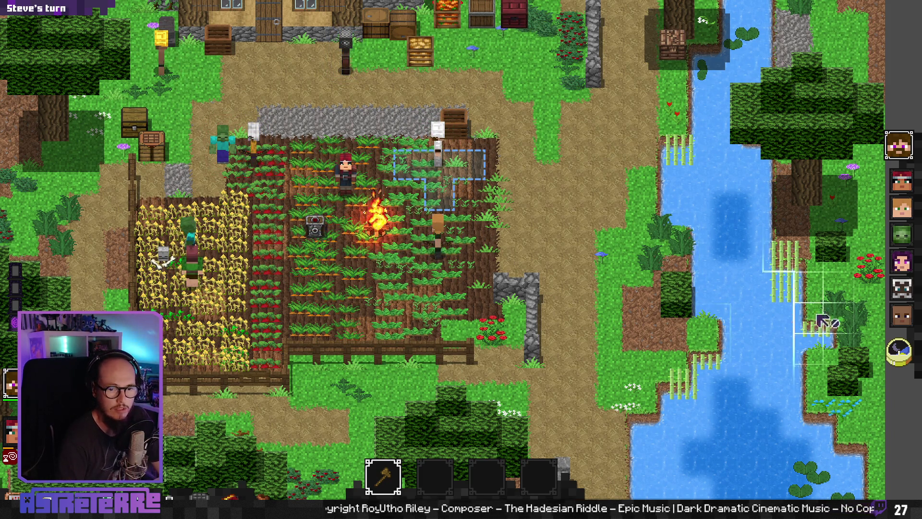
pyautogui.click(899, 355)
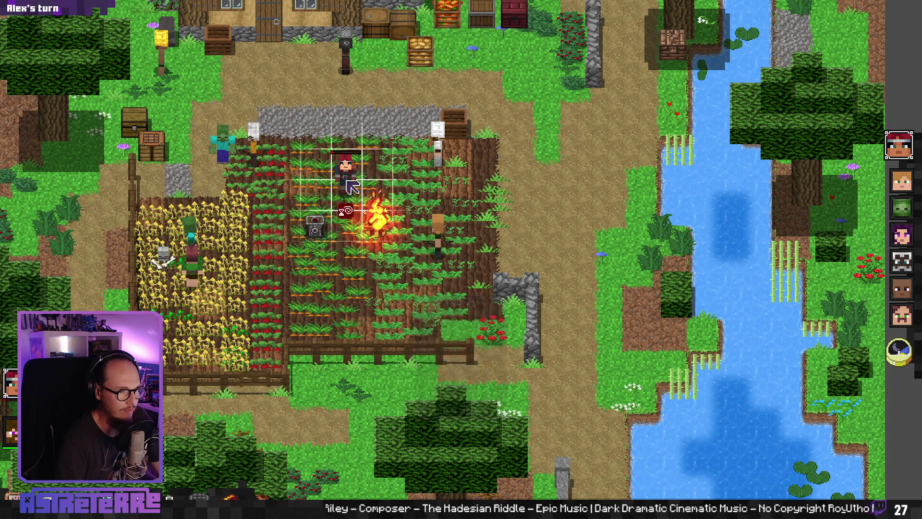
pyautogui.click(356, 205)
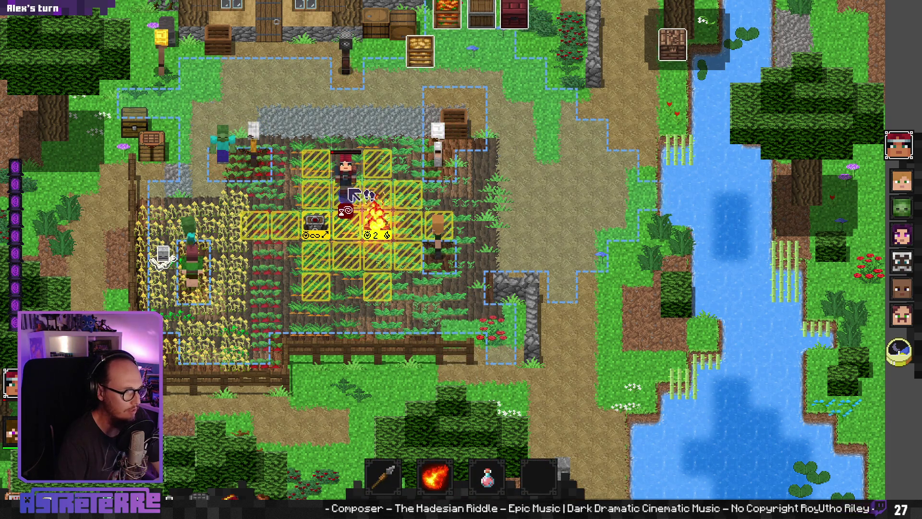
# Step: Use Alex's support potion on the adjacent target, select Alex to plan a move, then switch to Aseprite
pyautogui.click(487, 477)
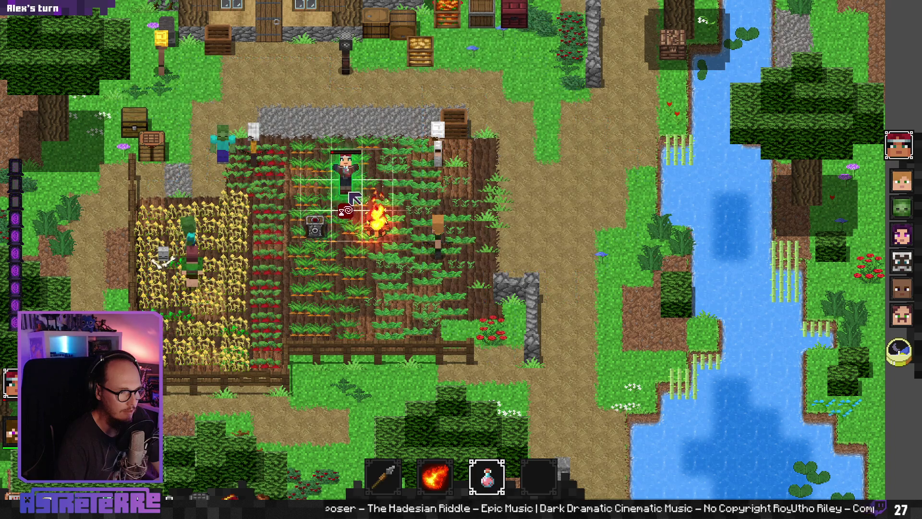
pyautogui.click(460, 216)
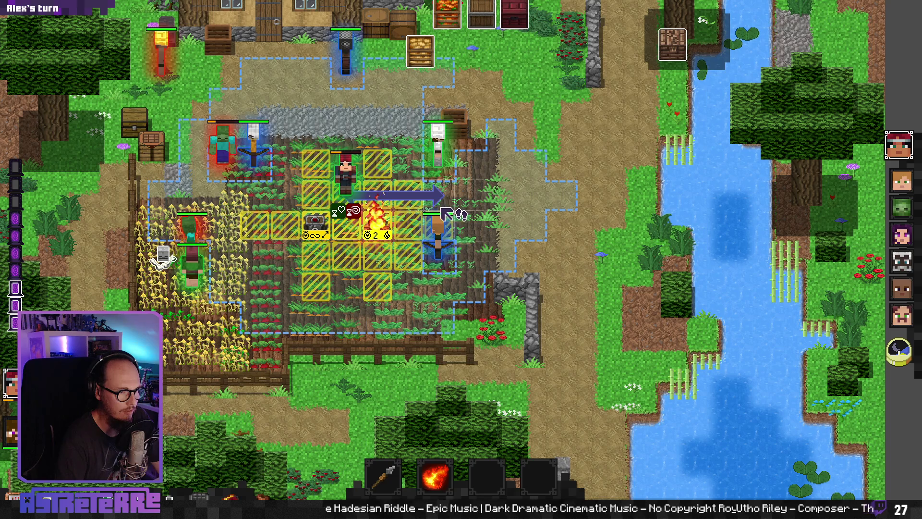
pyautogui.click(353, 172)
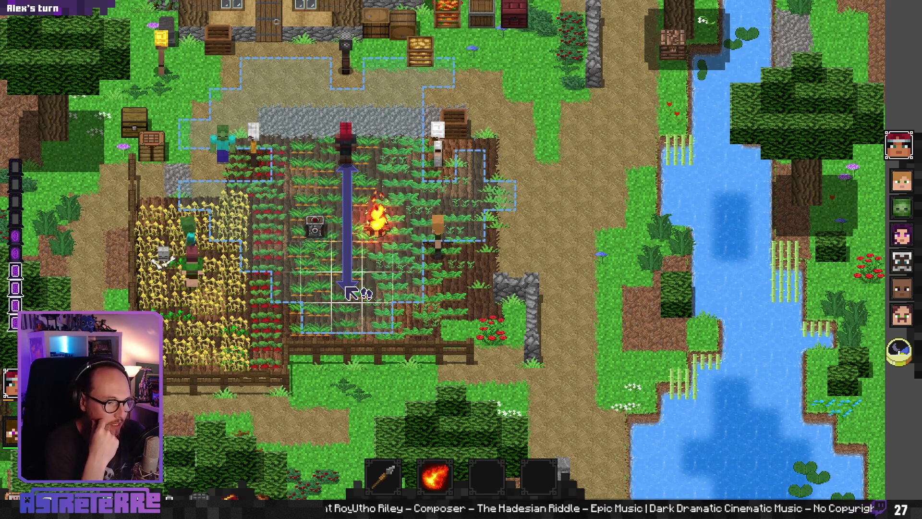
pyautogui.hotkey('alt', 'Tab')
pyautogui.hotkey('alt', 'Tab')
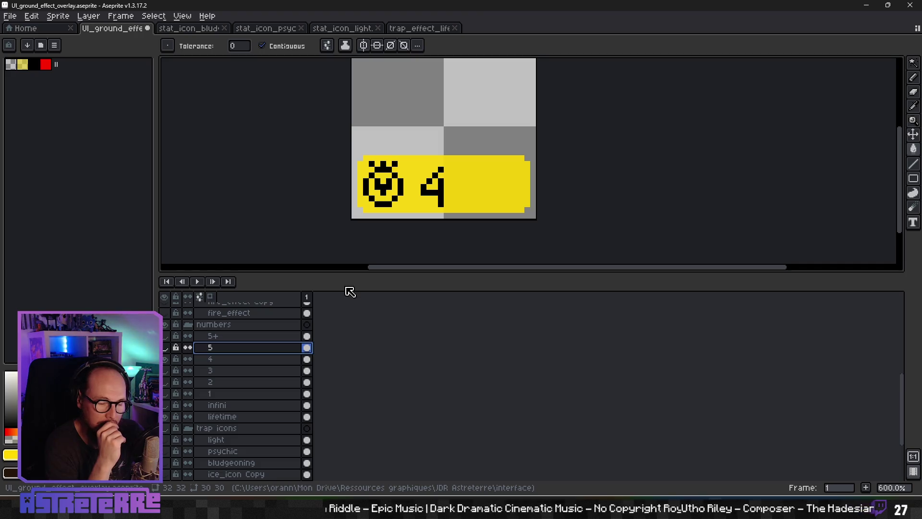
# Step: Return from Aseprite's badge layers to the running Astreterre game
pyautogui.hotkey('alt', 'Tab')
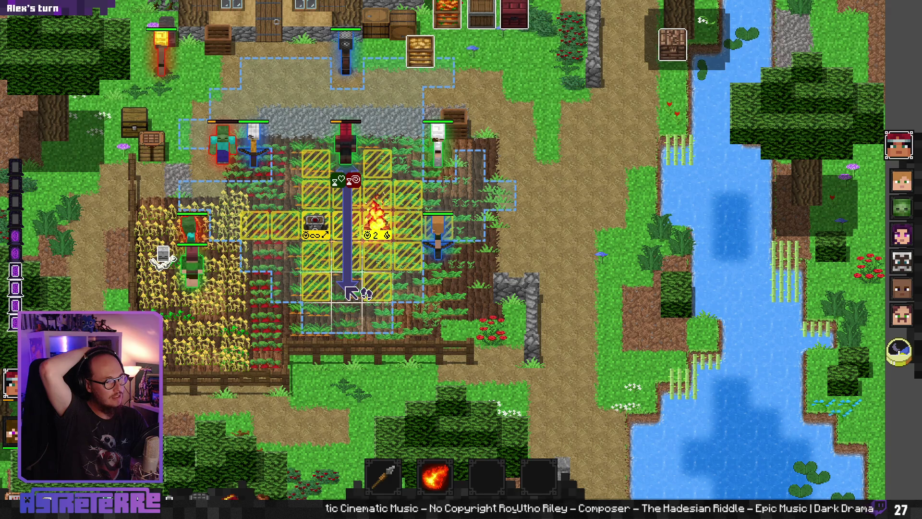
# Step: Toggle the trap danger zones and health bars off and on to inspect the duration badges
pyautogui.click(351, 292)
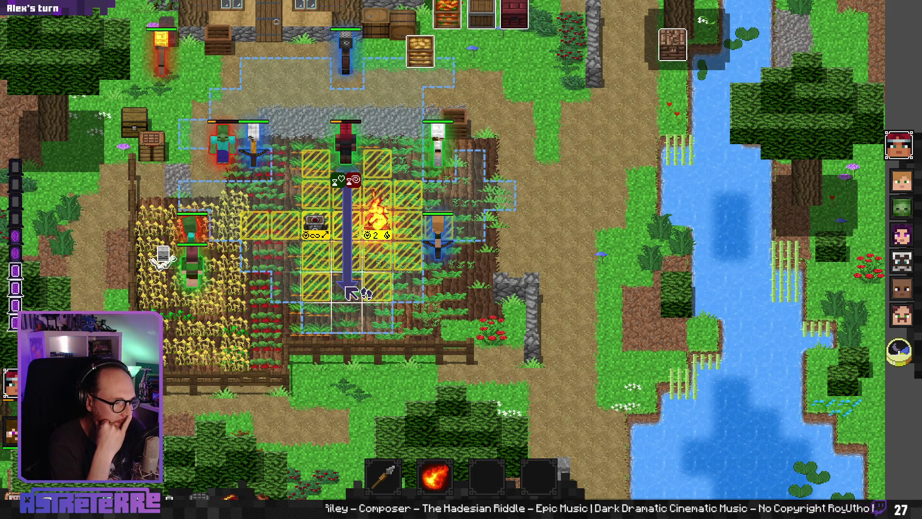
pyautogui.press('Tab')
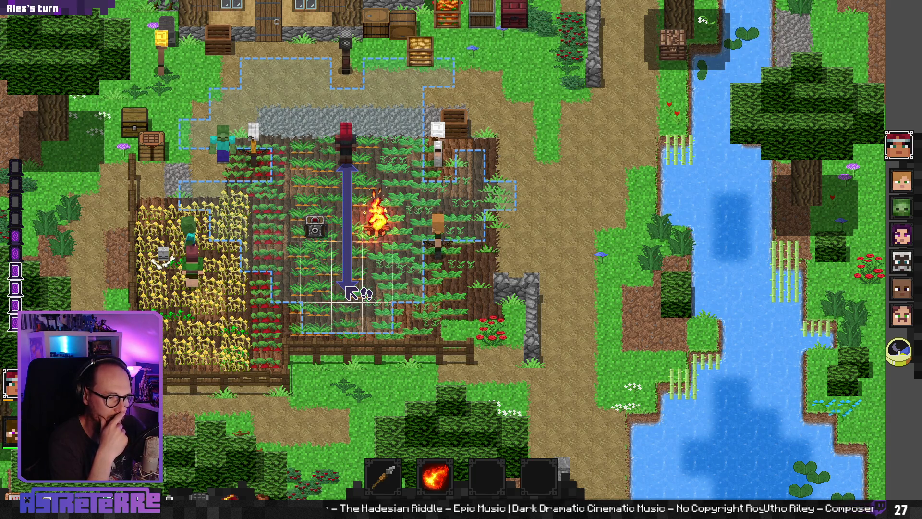
pyautogui.press('Tab')
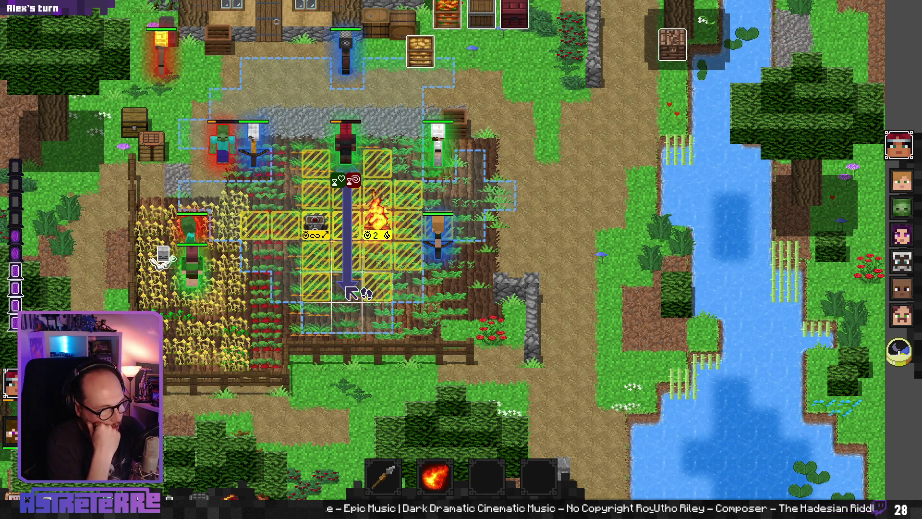
pyautogui.click(352, 292)
pyautogui.hotkey('alt', 'Tab')
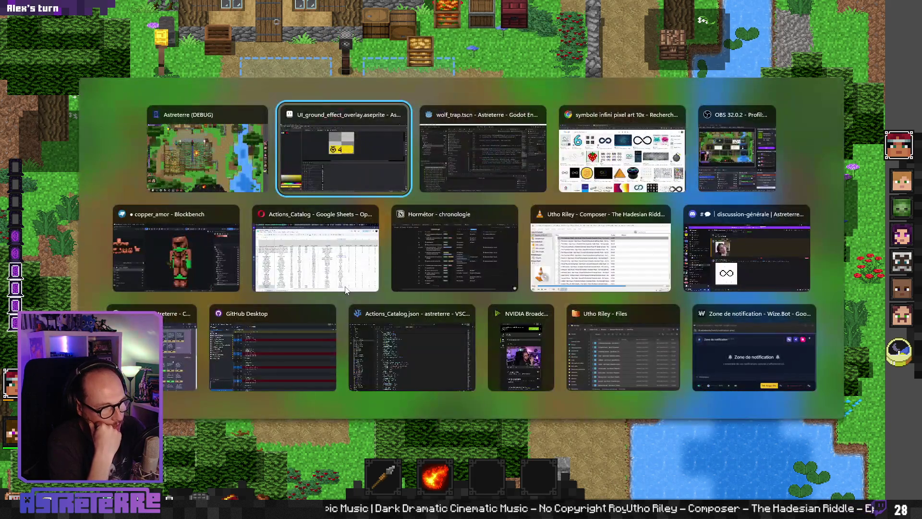
# Step: Add a Todo list note: trap labels show remaining uses, otherwise remaining turns
pyautogui.press('Tab')
pyautogui.press('Tab')
pyautogui.press('Tab')
pyautogui.press('Tab')
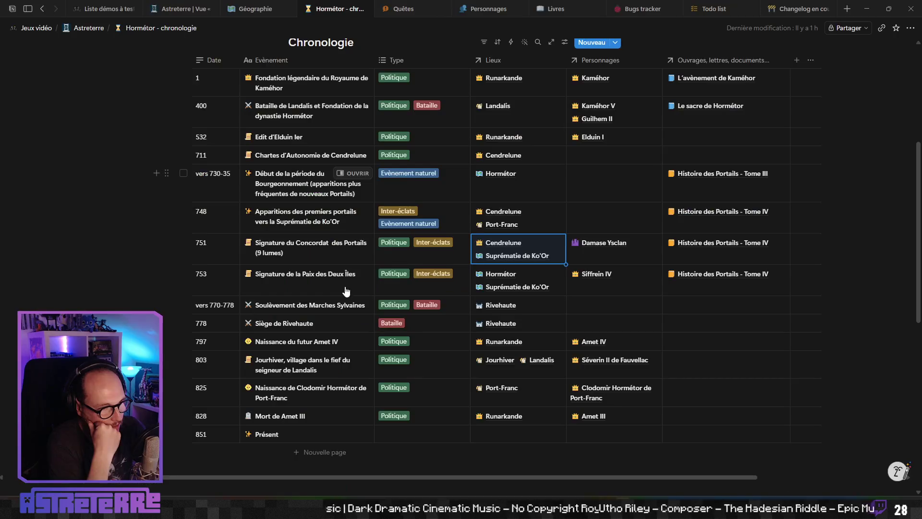
pyautogui.click(711, 9)
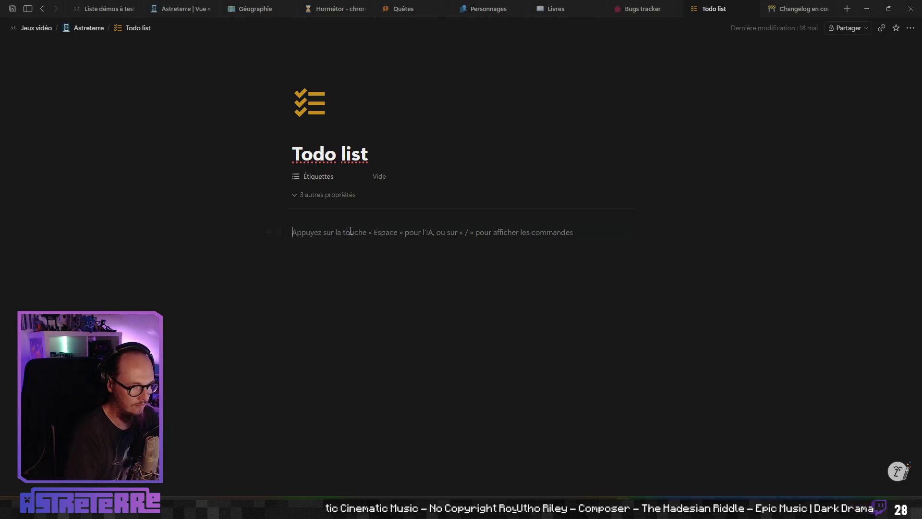
pyautogui.write('Modifier')
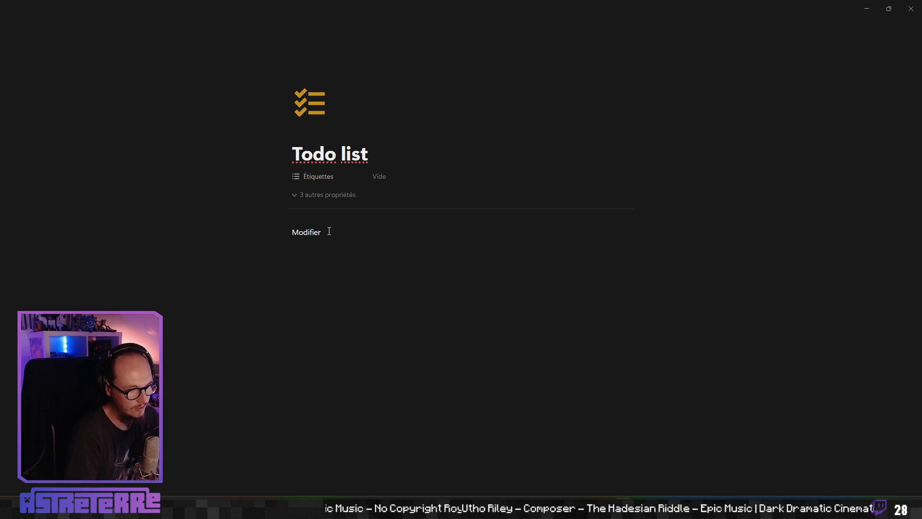
pyautogui.write(' le fonctionnement du “label” d’info des pi')
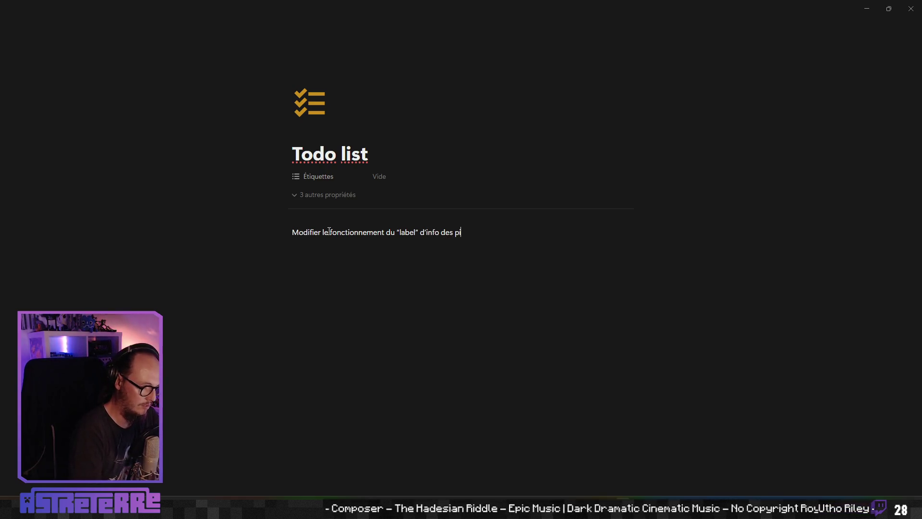
pyautogui.write('le ')
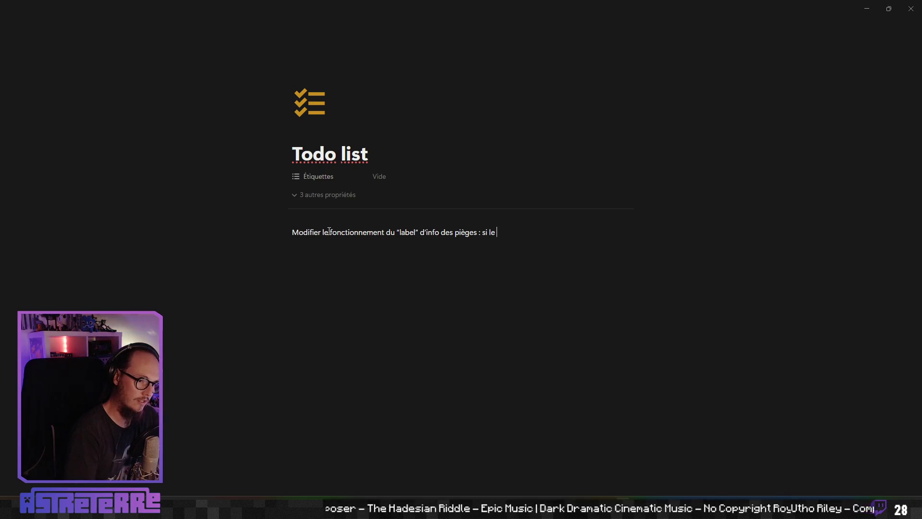
pyautogui.write('piège a un nombre d’utilisation, c’e')
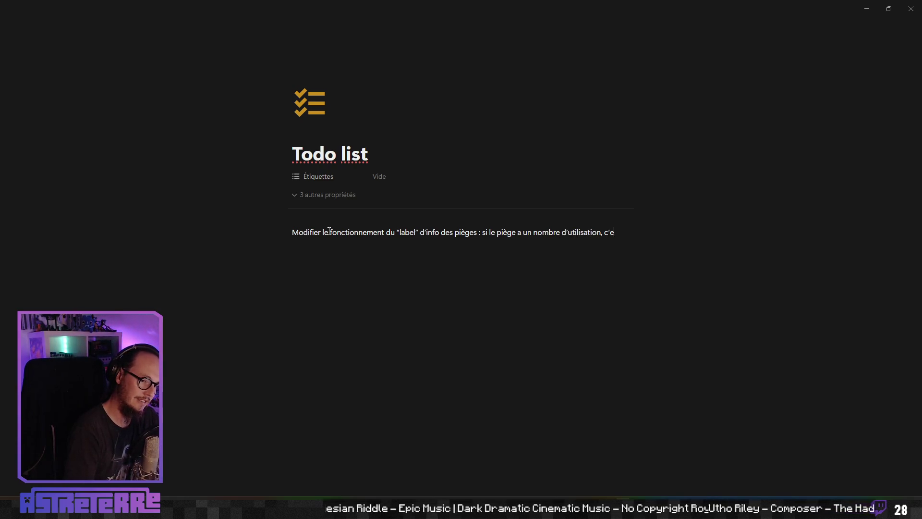
pyautogui.write('st cette fi')
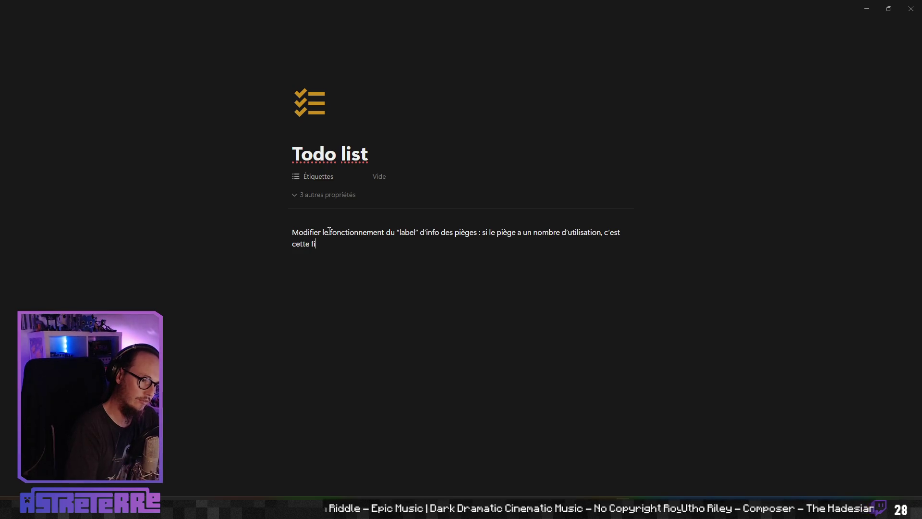
pyautogui.write('affiche, sinon, on affiche le nombre de tour restants')
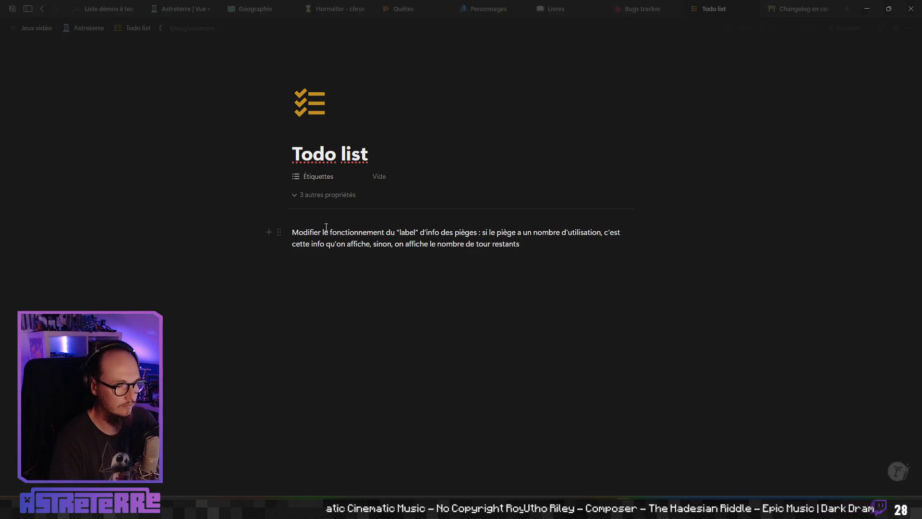
pyautogui.hotkey('alt', 'Tab')
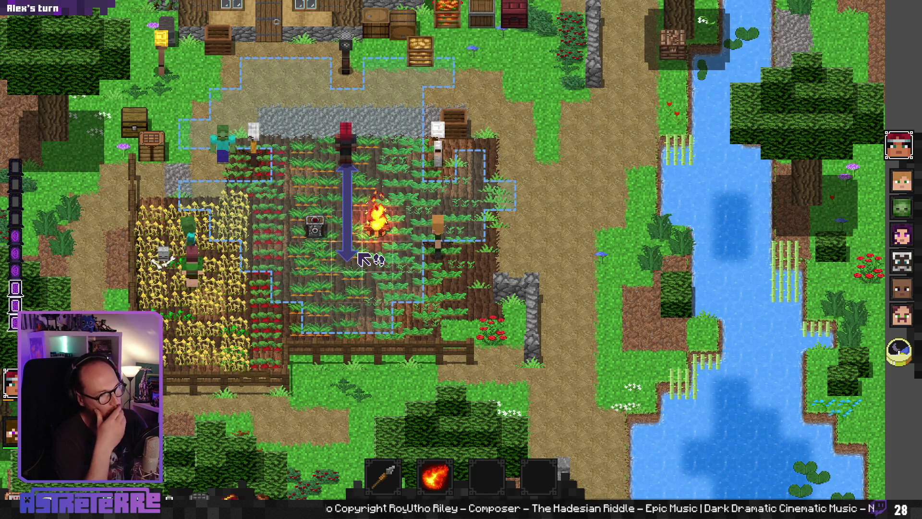
# Step: Move Alex onto the trap so it deals 3 damage, then stop the debug run
pyautogui.rightClick(364, 260)
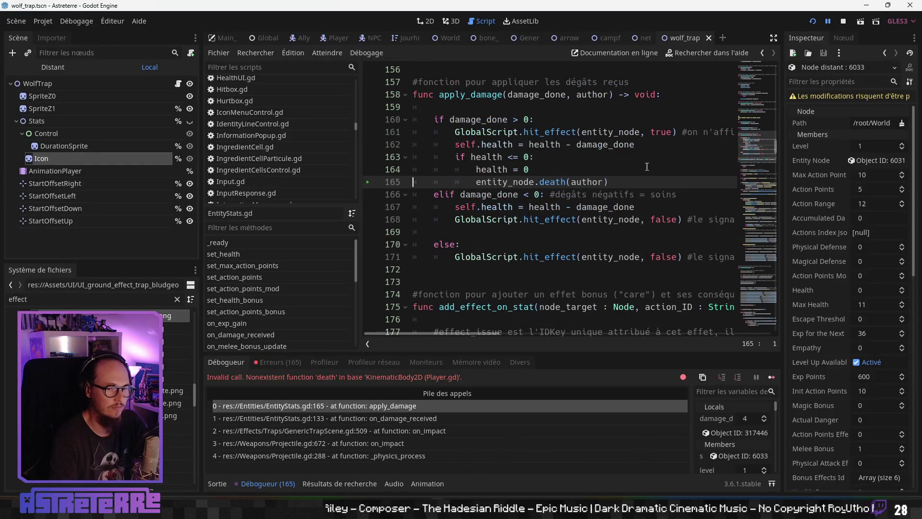
pyautogui.click(844, 22)
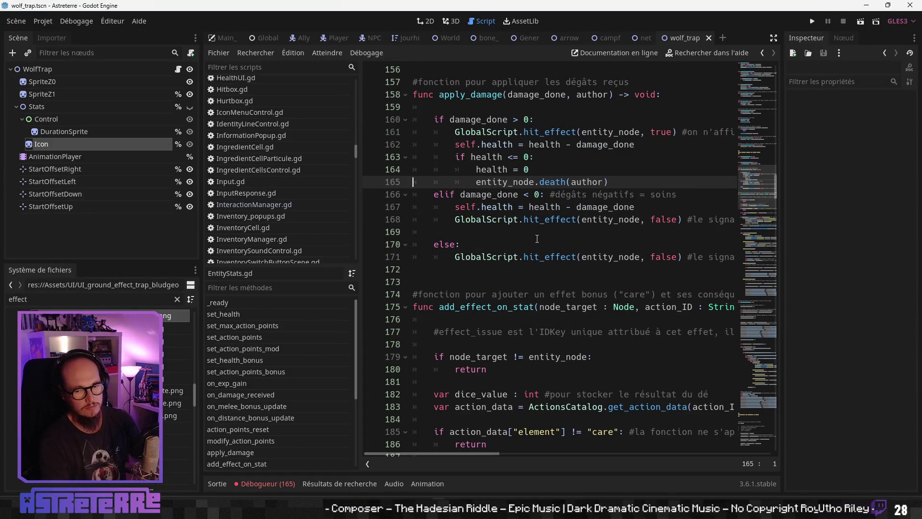
# Step: Select the trap duration badge image in the FileSystem dock, then bring up the window switcher
pyautogui.click(491, 281)
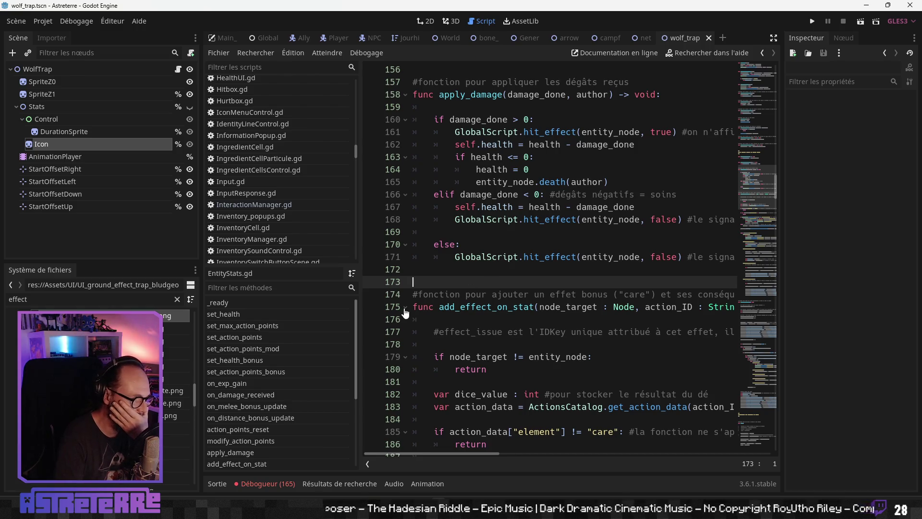
pyautogui.click(176, 340)
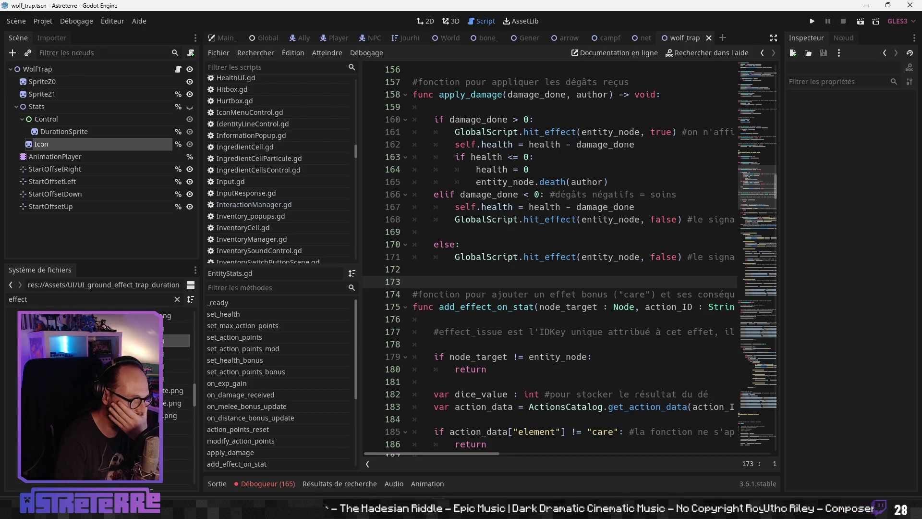
pyautogui.scroll(2, 177, 394)
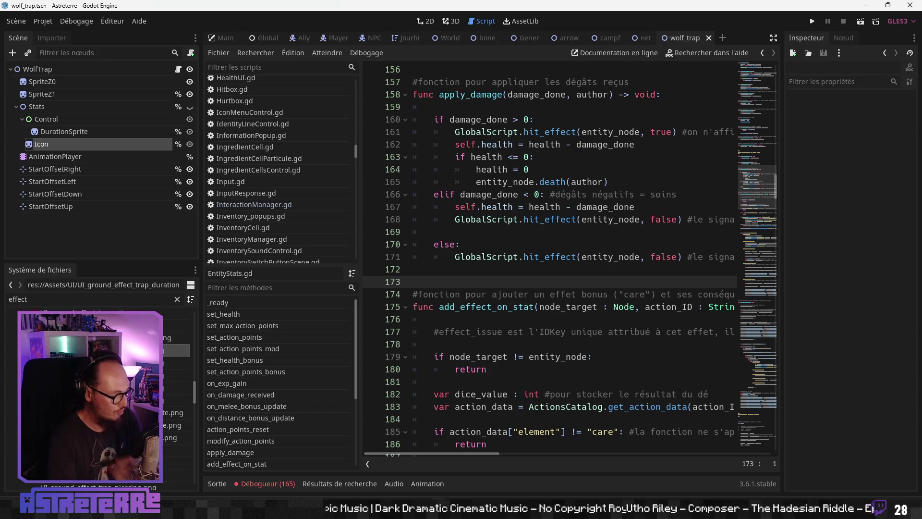
pyautogui.hotkey('alt', 'Tab')
pyautogui.hotkey('alt', 'Tab')
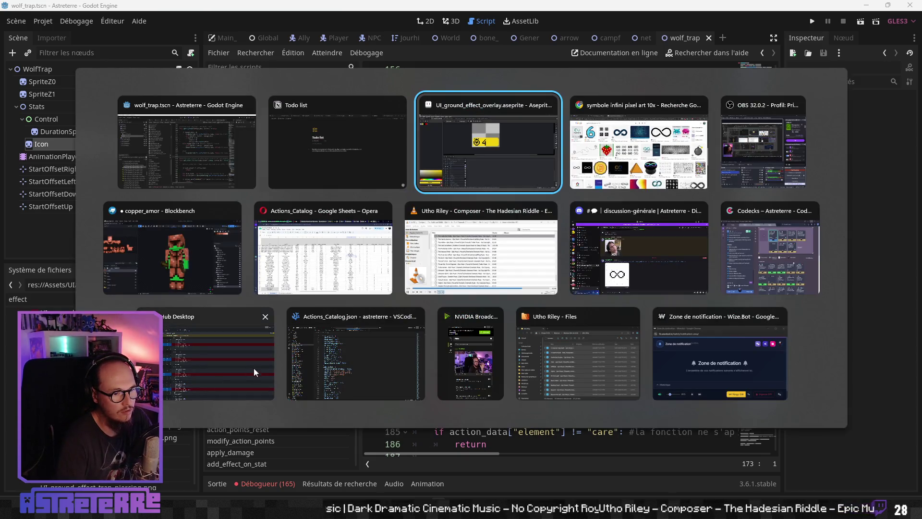
# Step: In Actions_Catalog, move along row 138 to its duration value and read the column's header note
pyautogui.click(323, 277)
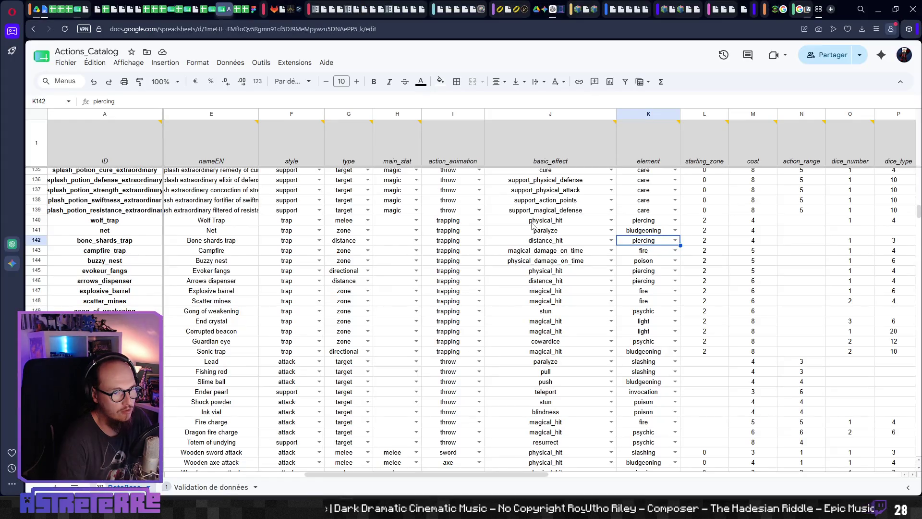
pyautogui.click(699, 200)
pyautogui.press('Right')
pyautogui.press('Right')
pyautogui.press('Right')
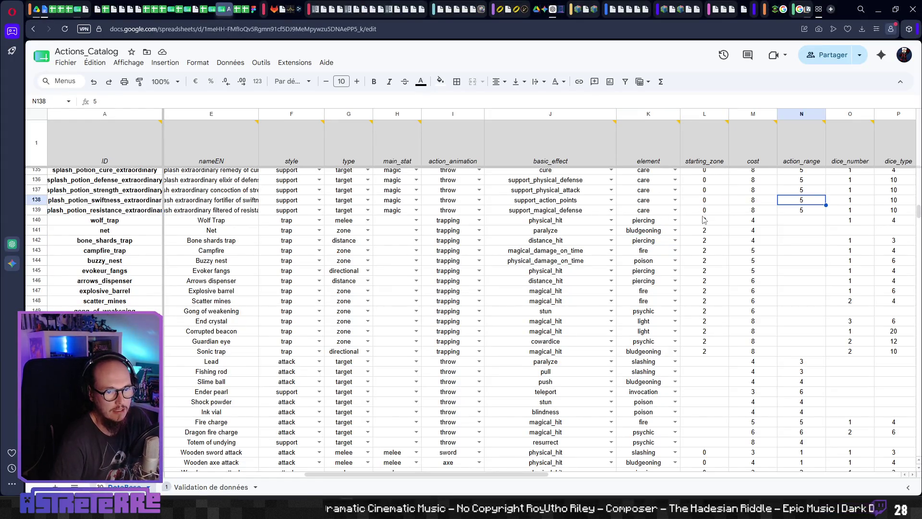
pyautogui.press('Left')
pyautogui.press('Left')
pyautogui.press('Left')
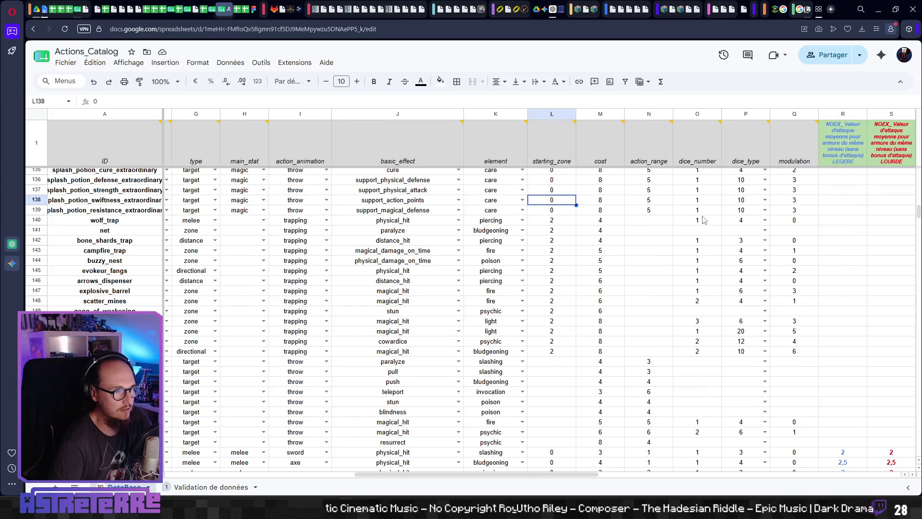
pyautogui.press('Right')
pyautogui.press('Right')
pyautogui.press('Right')
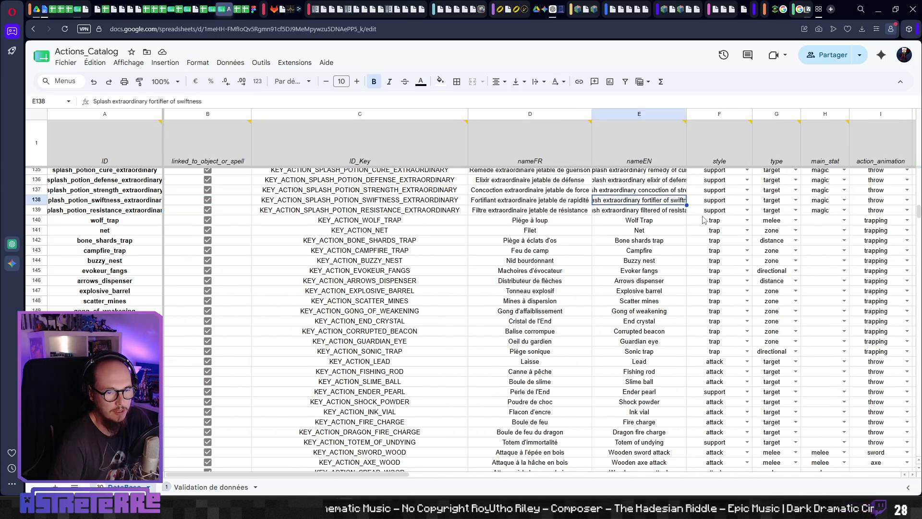
pyautogui.press('Left')
pyautogui.press('Left')
pyautogui.press('Left')
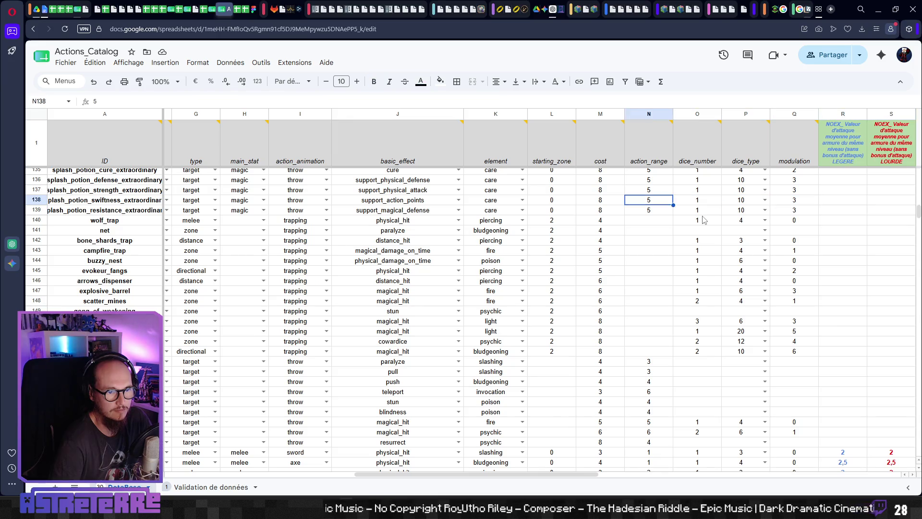
pyautogui.press('Left')
pyautogui.press('Right')
pyautogui.press('Right')
pyautogui.press('Right')
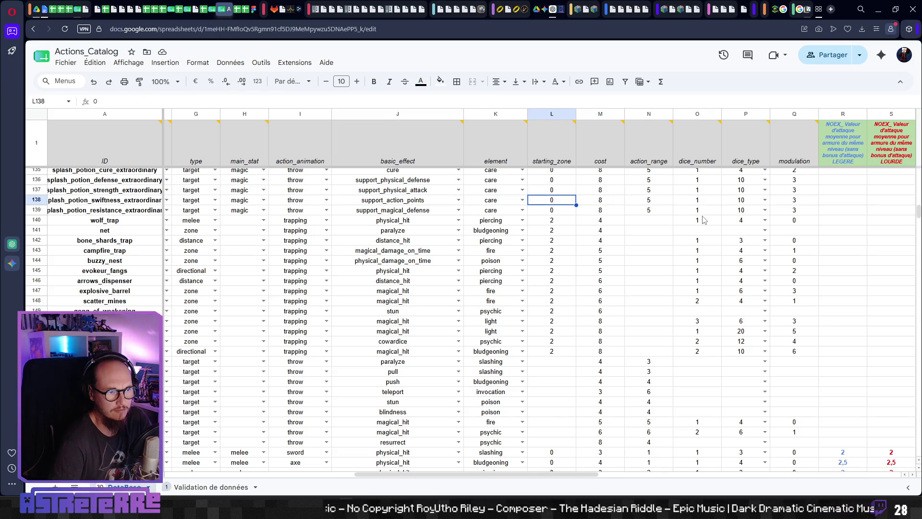
pyautogui.press('Left')
pyautogui.press('Left')
pyautogui.press('Left')
pyautogui.press('Right')
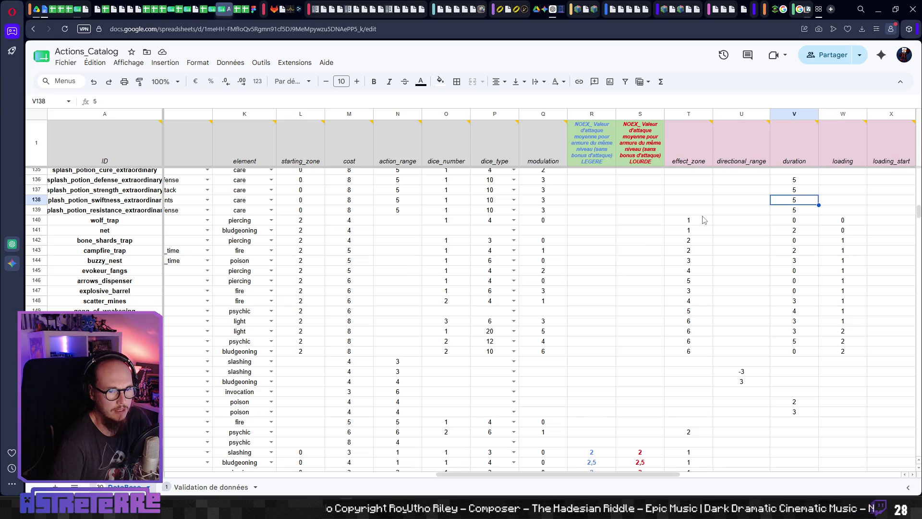
pyautogui.moveTo(795, 159)
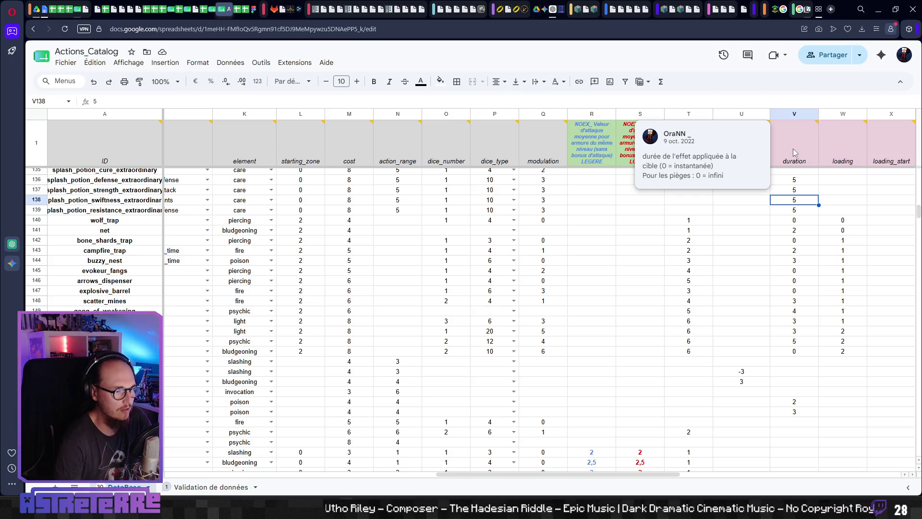
# Step: Check the duration of the net and wolf_trap rows and their lifetime column, then return to Godot
pyautogui.click(802, 213)
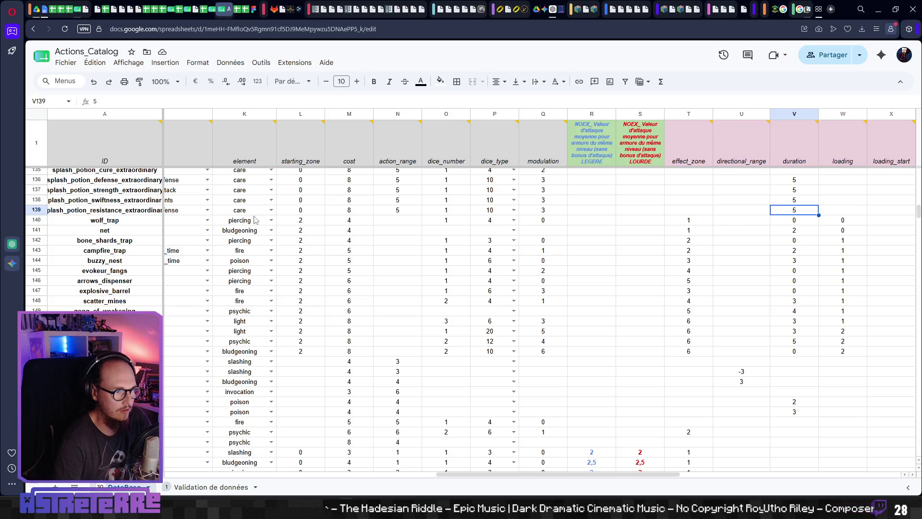
pyautogui.click(796, 222)
pyautogui.click(796, 232)
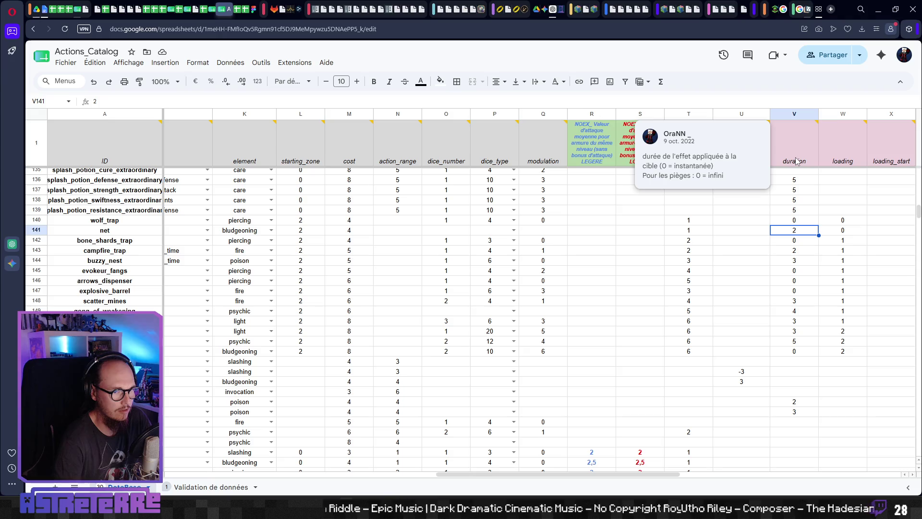
pyautogui.click(798, 250)
pyautogui.click(801, 222)
pyautogui.press('Right')
pyautogui.press('Right')
pyautogui.press('Right')
pyautogui.press('Right')
pyautogui.press('Right')
pyautogui.press('Right')
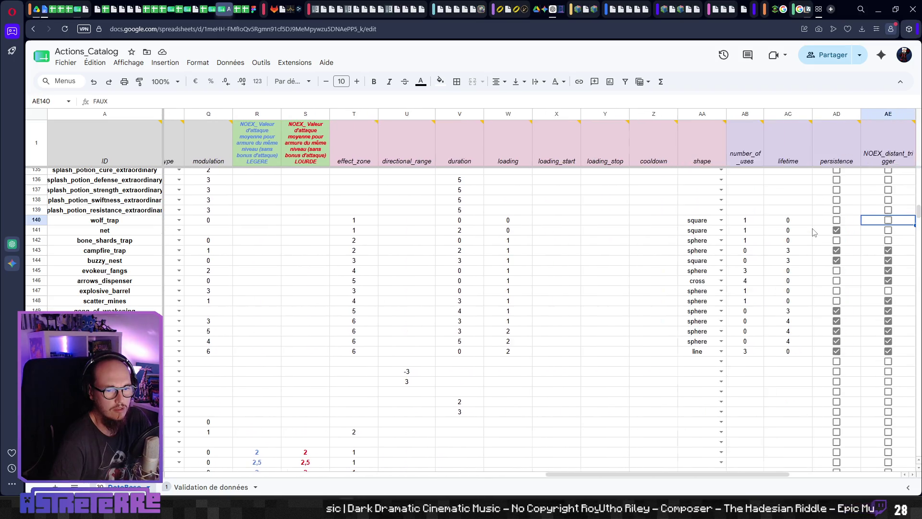
pyautogui.press('Left')
pyautogui.press('Left')
pyautogui.press('Left')
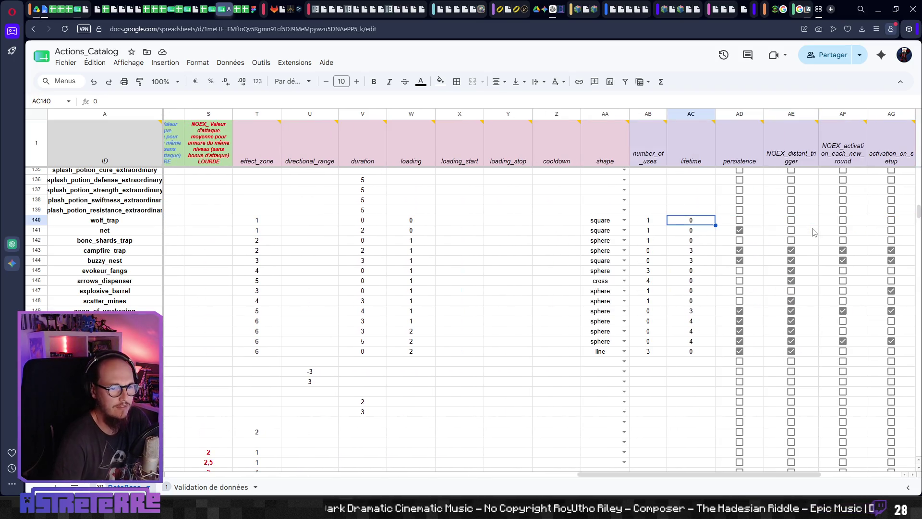
pyautogui.hotkey('alt', 'Tab')
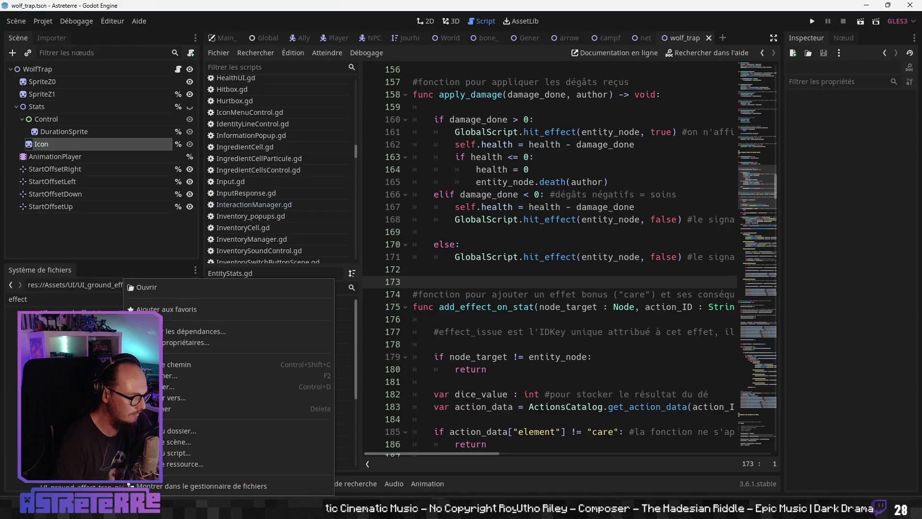
# Step: Rename UI_ground_effect_trap_duration_1.png and duration_2.png to lifetime_1 and lifetime_2
pyautogui.press('F2')
pyautogui.moveTo(442, 251); pyautogui.dragTo(415, 252)
pyautogui.write('lifetime')
pyautogui.hotkey('shift', 'Left')
pyautogui.hotkey('shift', 'Left')
pyautogui.hotkey('shift', 'Left')
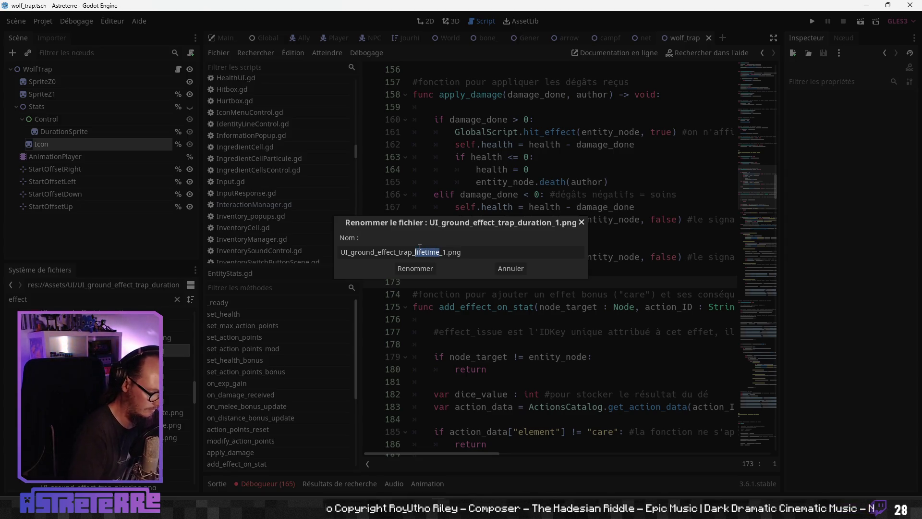
pyautogui.press('Return')
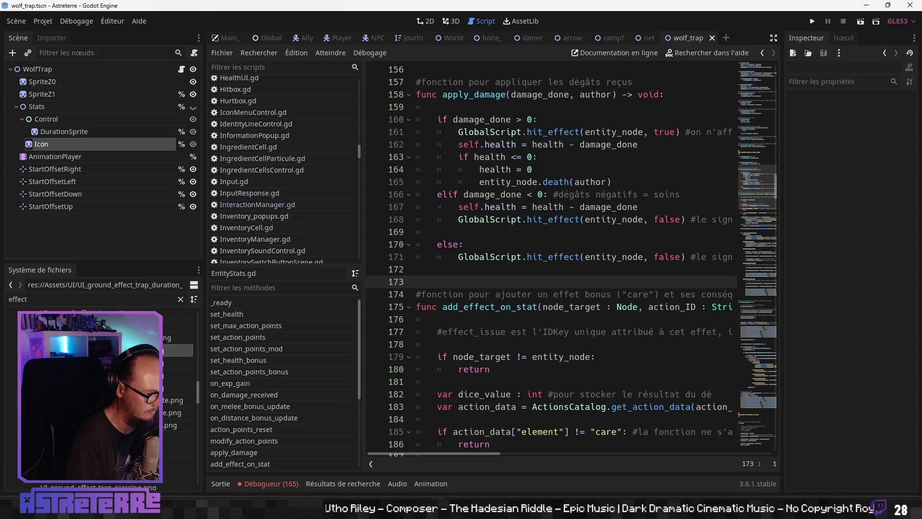
pyautogui.rightClick(137, 350)
pyautogui.click(174, 380)
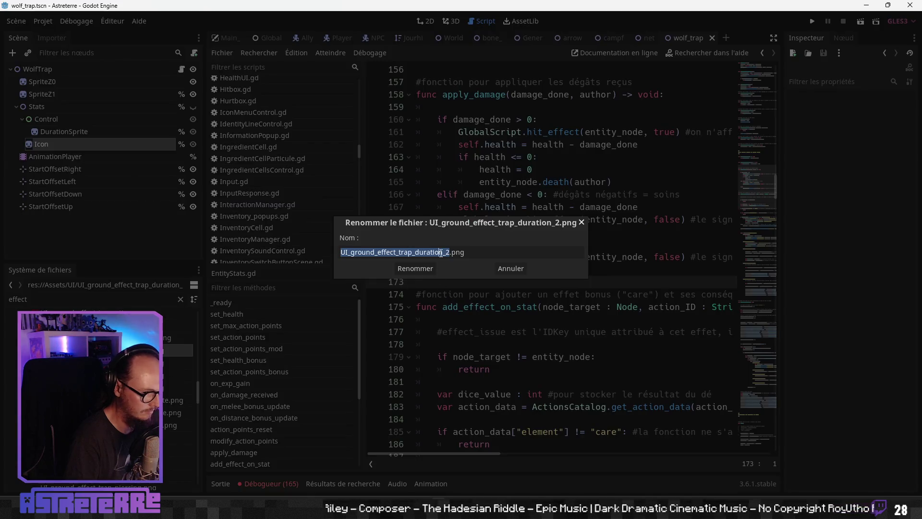
pyautogui.moveTo(442, 252); pyautogui.dragTo(415, 252)
pyautogui.write('lifetime')
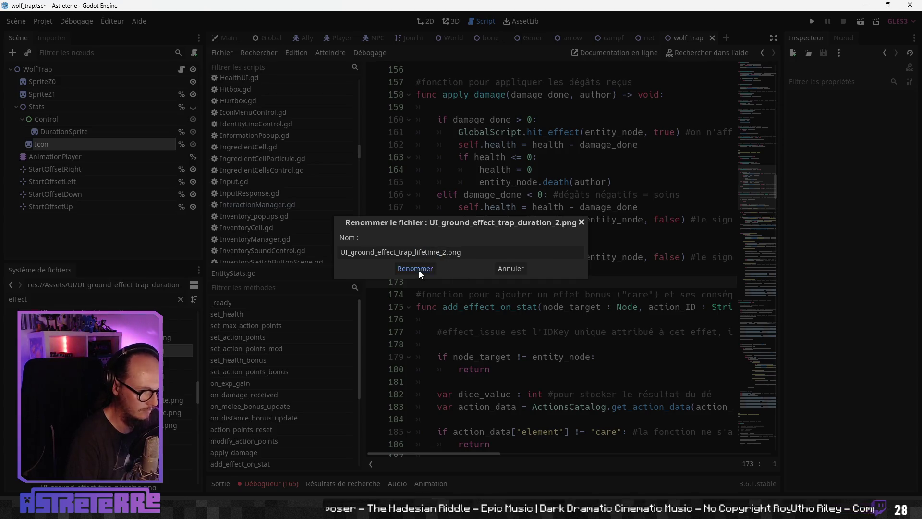
pyautogui.click(416, 268)
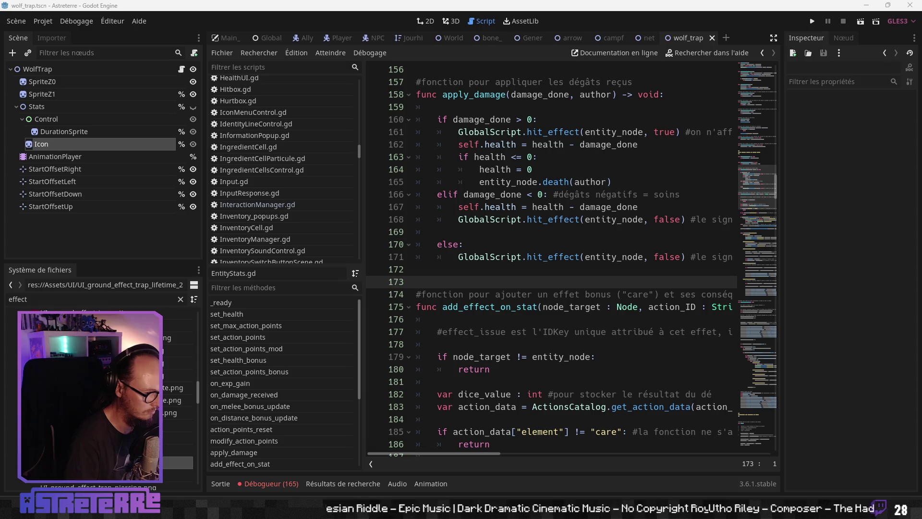
# Step: Rename the duration_3 and duration_4 badge images to lifetime_3 and lifetime_4
pyautogui.rightClick(132, 350)
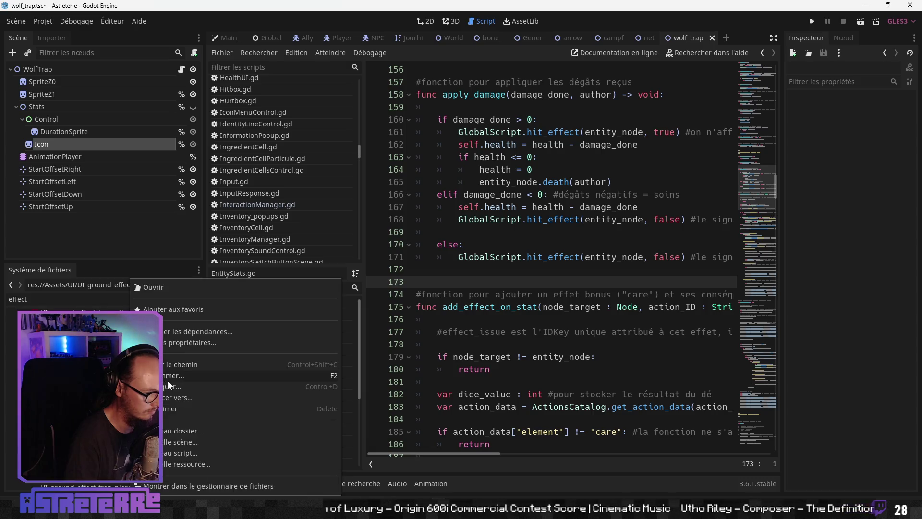
pyautogui.click(169, 377)
pyautogui.moveTo(439, 253); pyautogui.dragTo(422, 252)
pyautogui.press('BackSpace')
pyautogui.press('BackSpace')
pyautogui.write('lifetime')
pyautogui.click(431, 270)
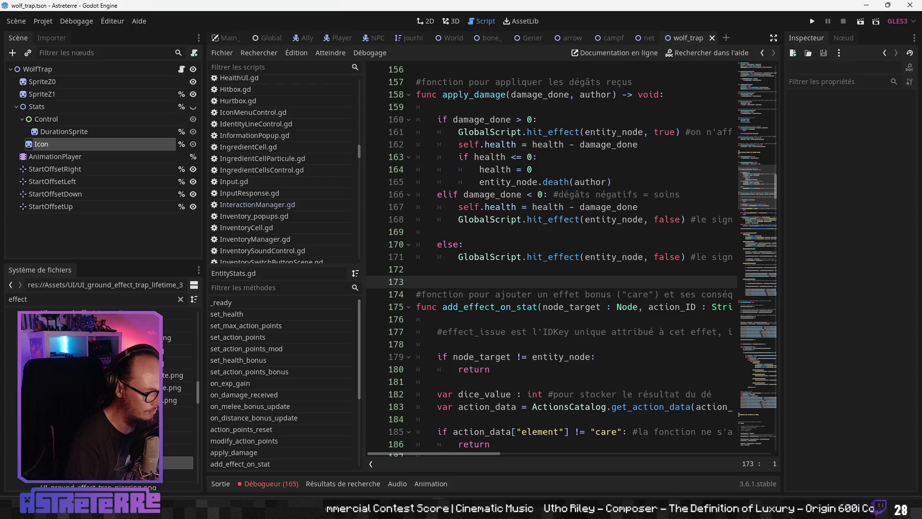
pyautogui.rightClick(139, 462)
pyautogui.click(165, 375)
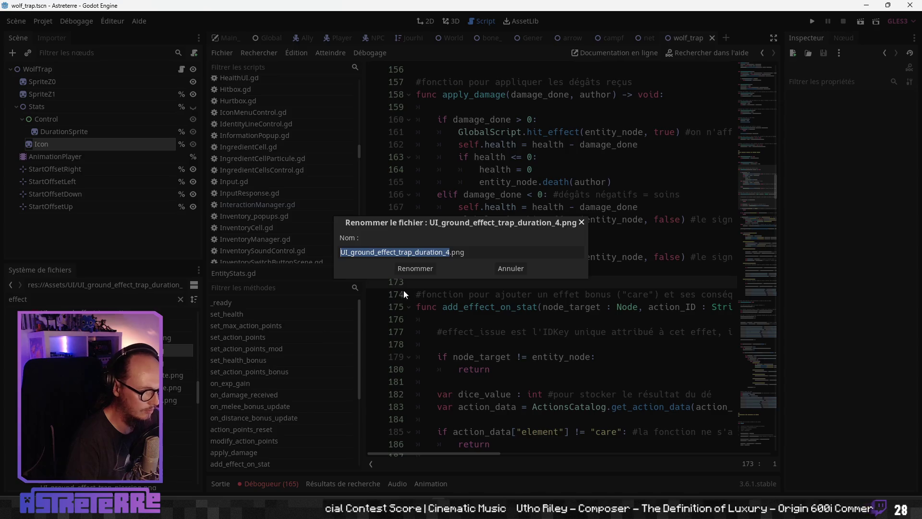
pyautogui.click(445, 252)
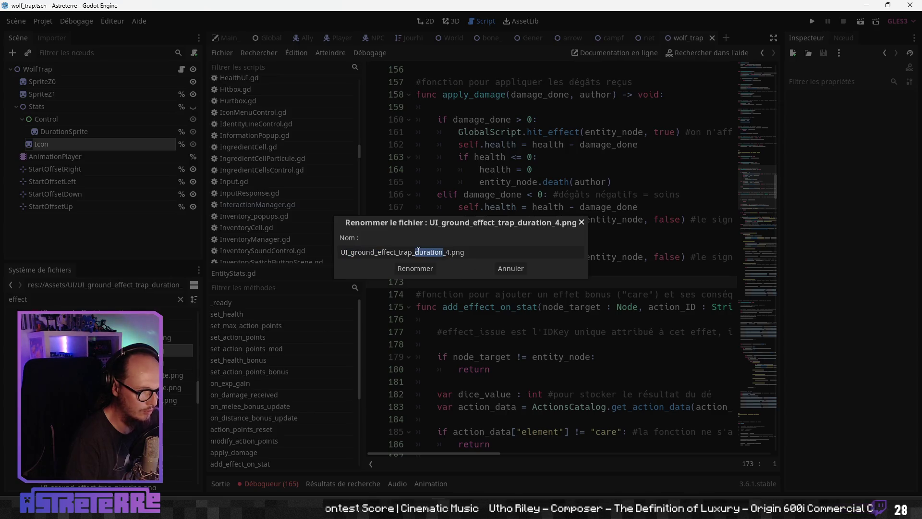
pyautogui.write('lifetime')
pyautogui.click(435, 270)
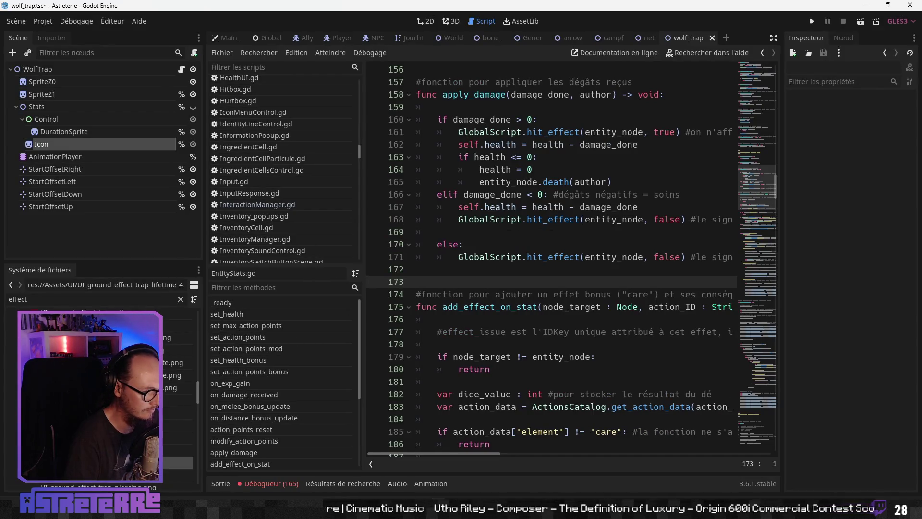
# Step: Rename duration_5 and duration_infinite badges to lifetime_5 and UI_ground_effect_trap_lifetime_infinite.png
pyautogui.rightClick(138, 462)
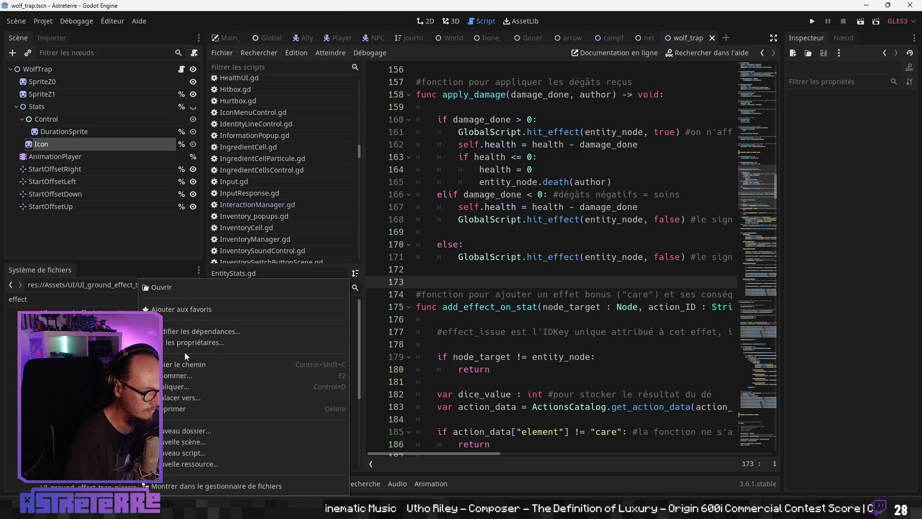
pyautogui.click(184, 375)
pyautogui.click(412, 252)
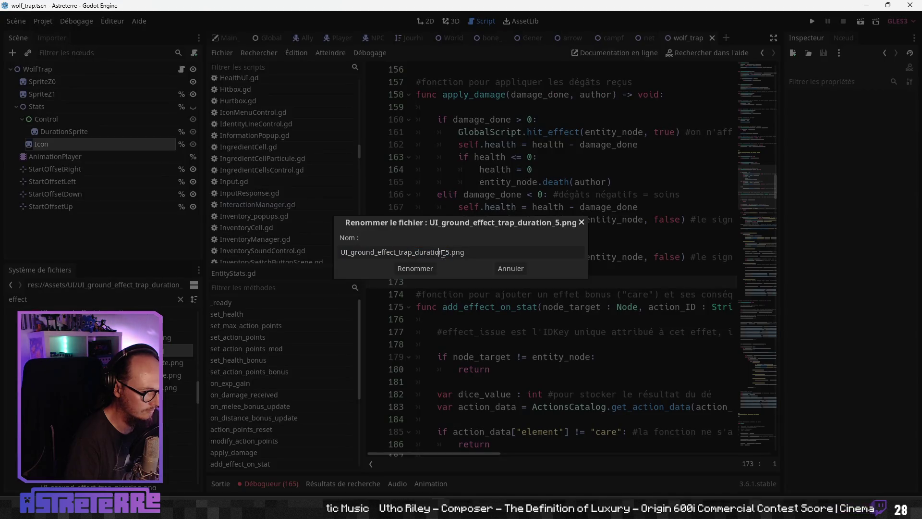
pyautogui.hotkey('shift', 'Left')
pyautogui.hotkey('shift', 'Left')
pyautogui.hotkey('shift', 'Left')
pyautogui.write('lifetime')
pyautogui.click(425, 268)
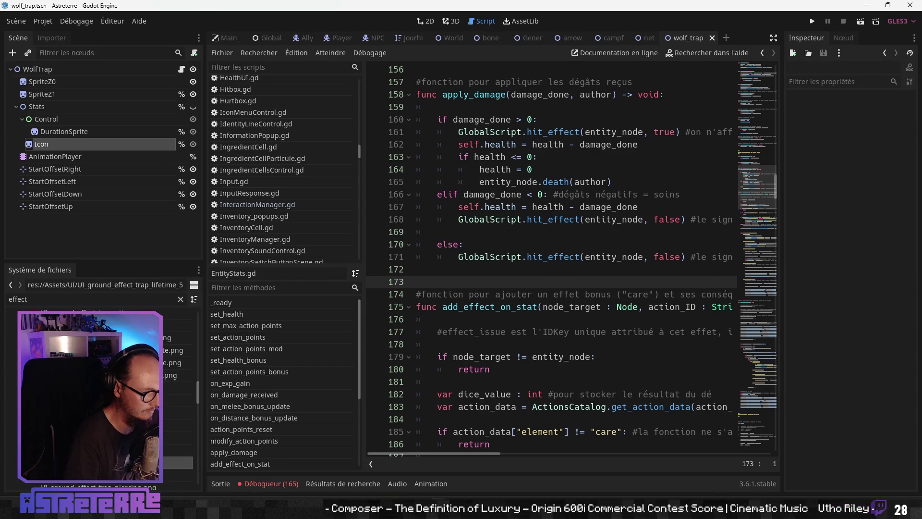
pyautogui.rightClick(175, 350)
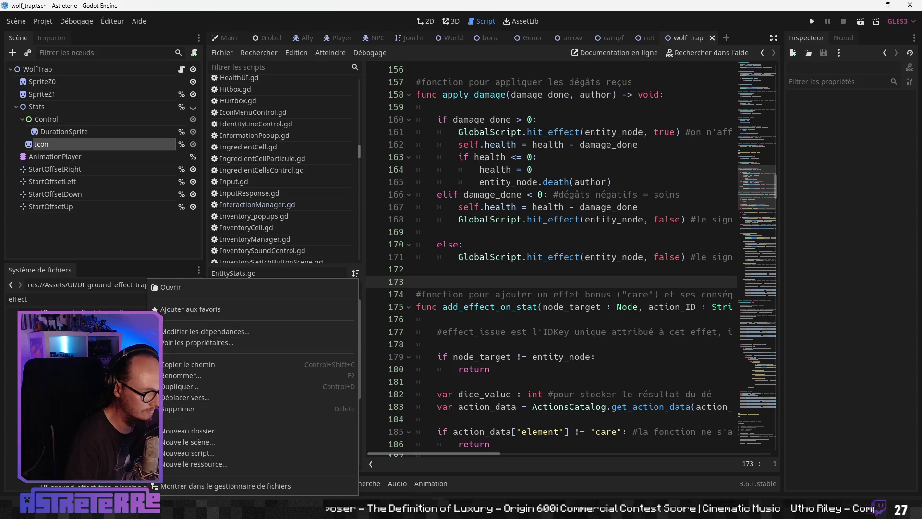
pyautogui.click(175, 376)
pyautogui.click(433, 256)
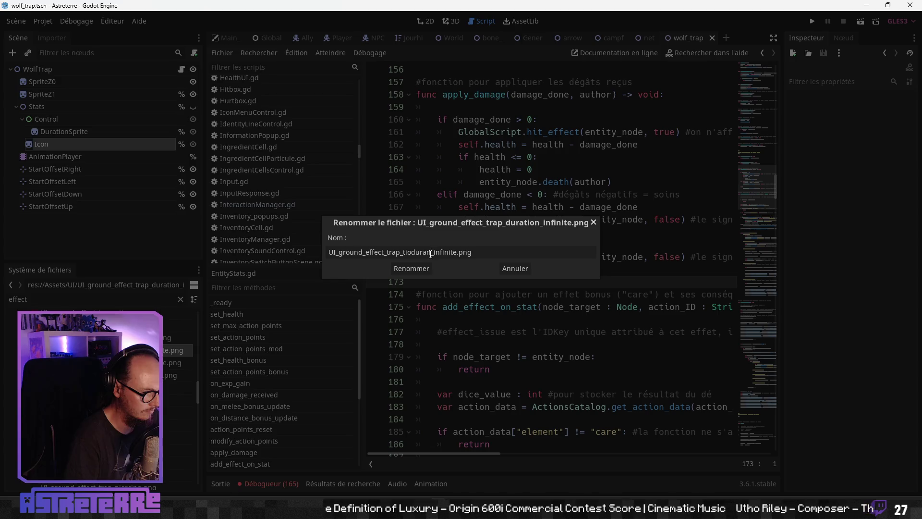
pyautogui.moveTo(436, 252); pyautogui.dragTo(402, 252)
pyautogui.write('lifetime')
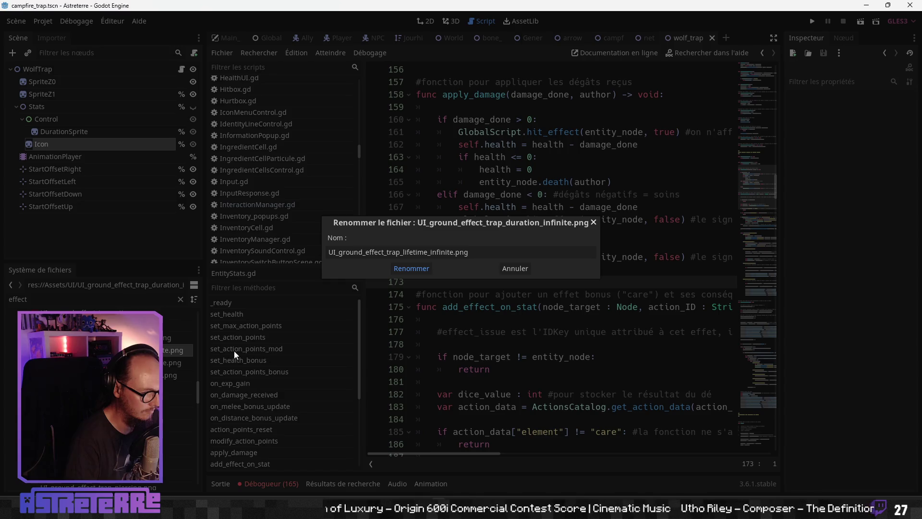
pyautogui.click(404, 268)
pyautogui.click(178, 375)
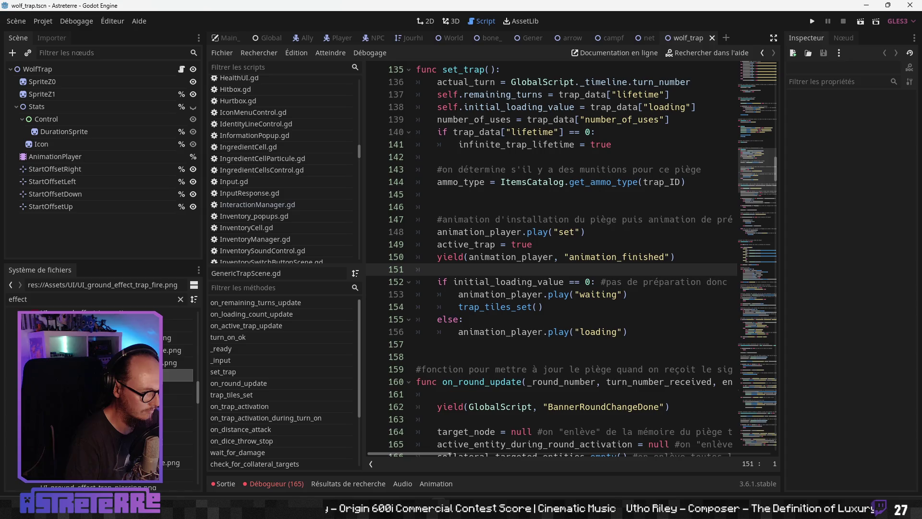
pyautogui.click(164, 355)
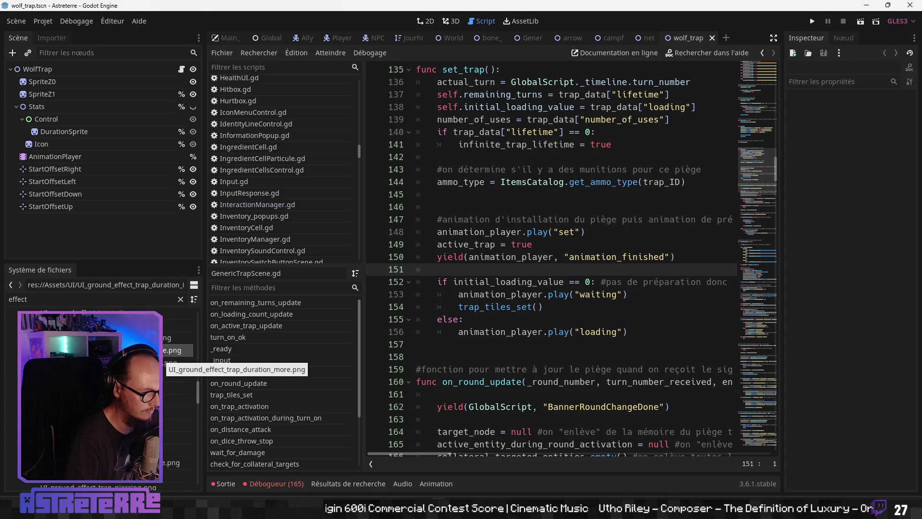
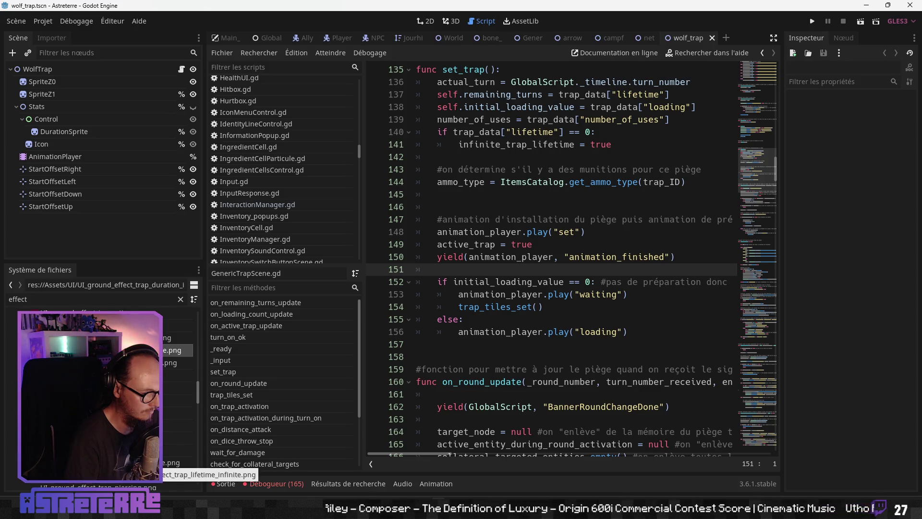
# Step: Delete the misspelled duration_infinte overlay image from the FileSystem dock
pyautogui.click(178, 463)
pyautogui.click(178, 350)
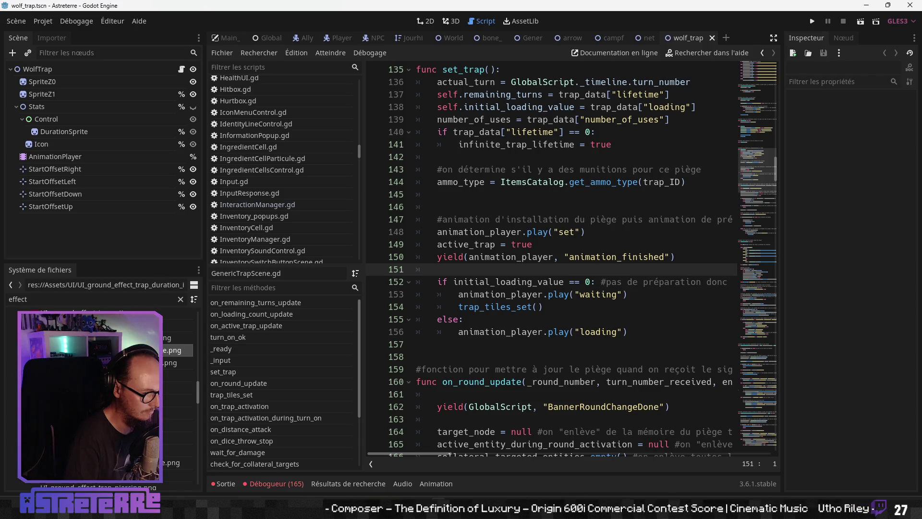
pyautogui.press('Delete')
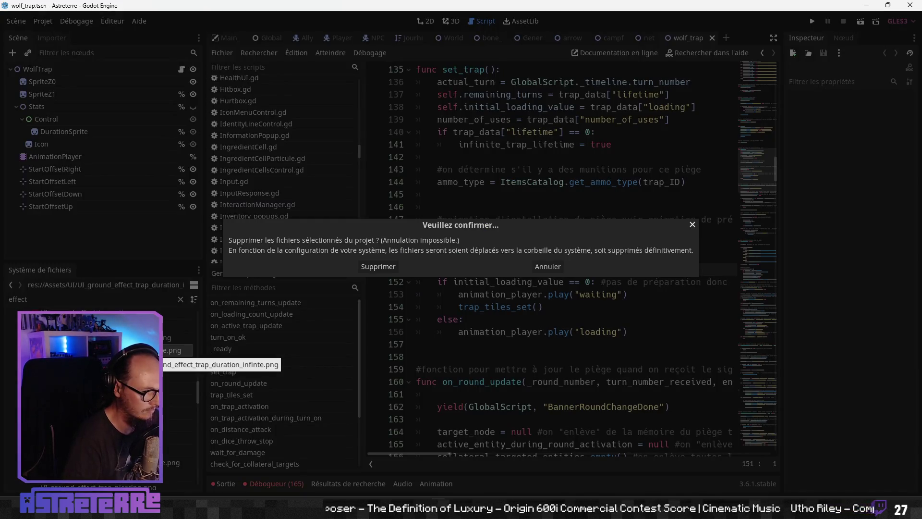
pyautogui.press('Return')
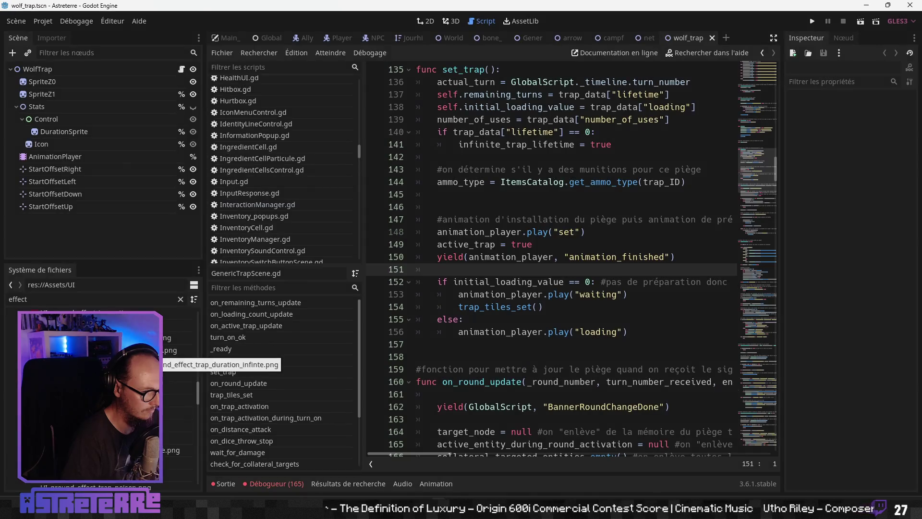
# Step: Rename duration_more.png to UI_ground_effect_trap_lifetime_more.png
pyautogui.rightClick(132, 452)
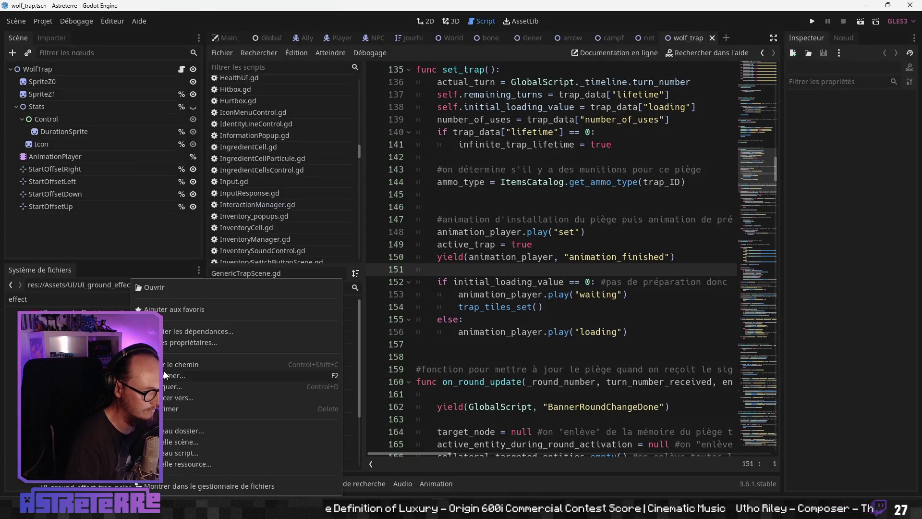
pyautogui.click(165, 375)
pyautogui.click(432, 253)
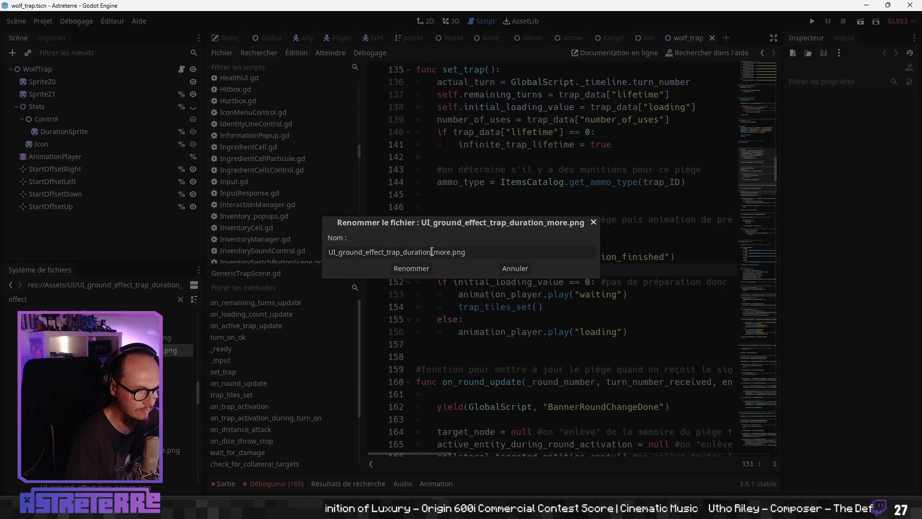
pyautogui.write('lifetime')
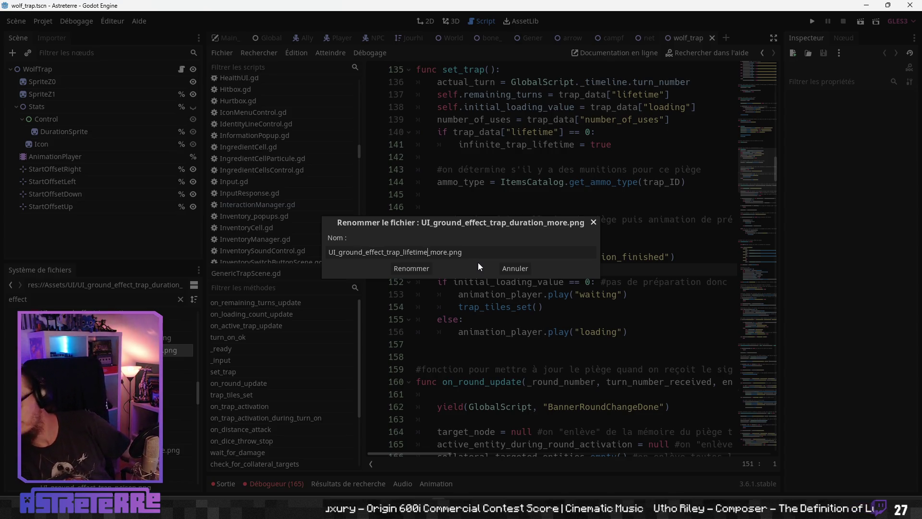
pyautogui.click(412, 269)
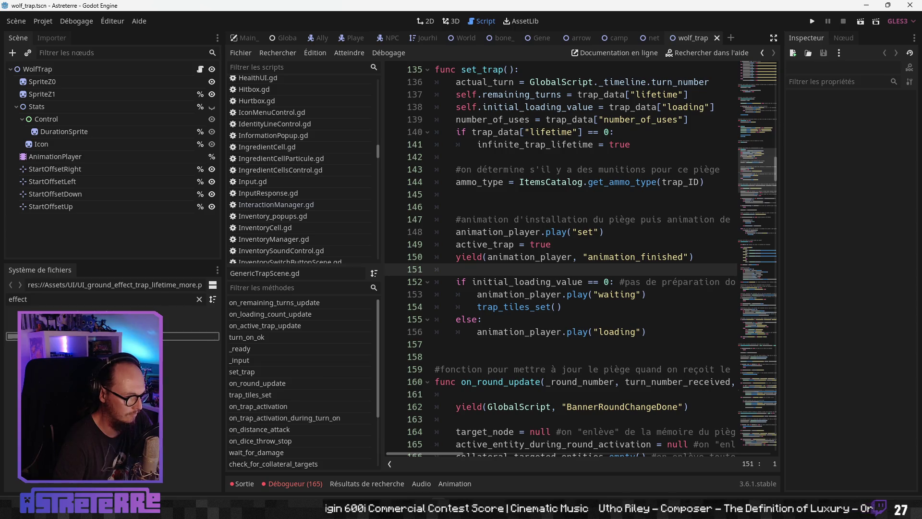
# Step: Compare the lifetime overlay images, ending on lifetime_1
pyautogui.click(178, 375)
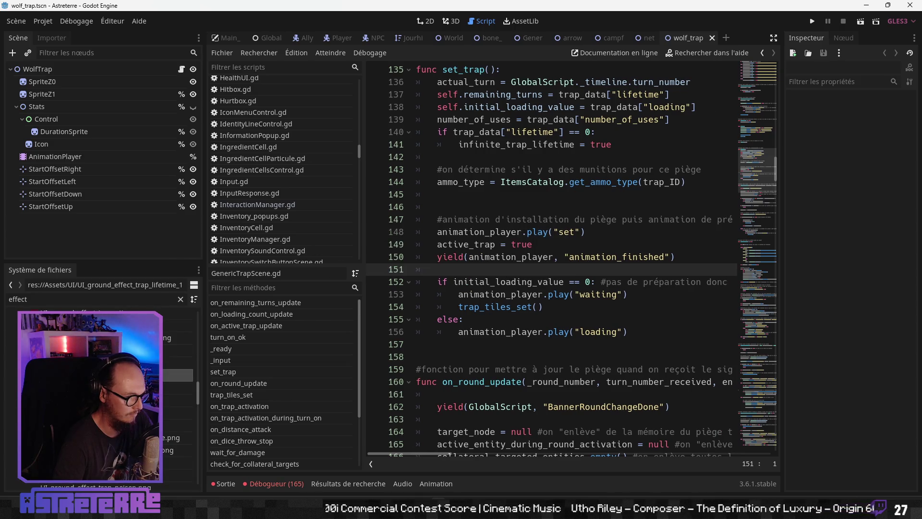
pyautogui.click(178, 437)
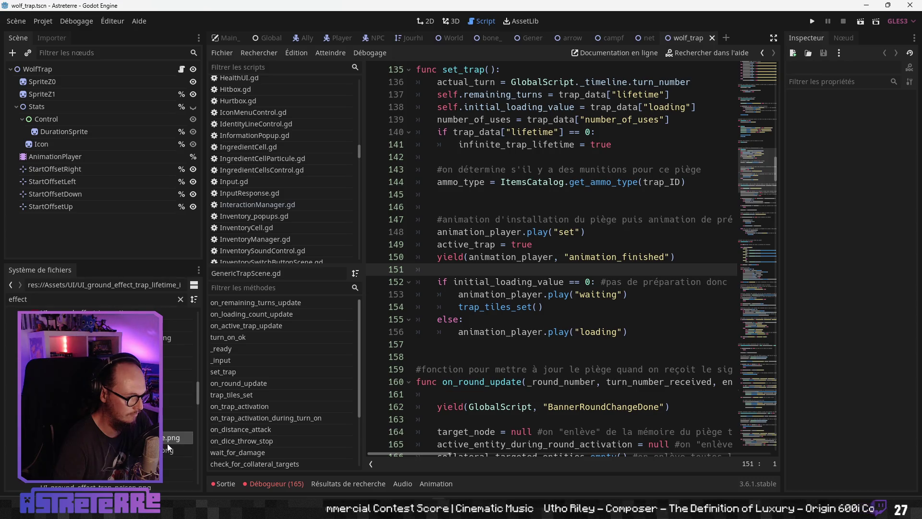
pyautogui.click(177, 412)
pyautogui.click(178, 374)
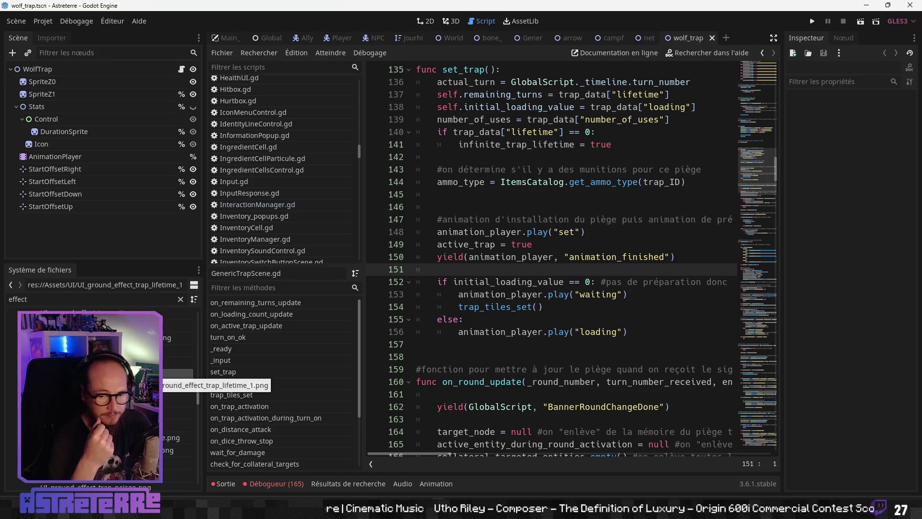
pyautogui.click(178, 450)
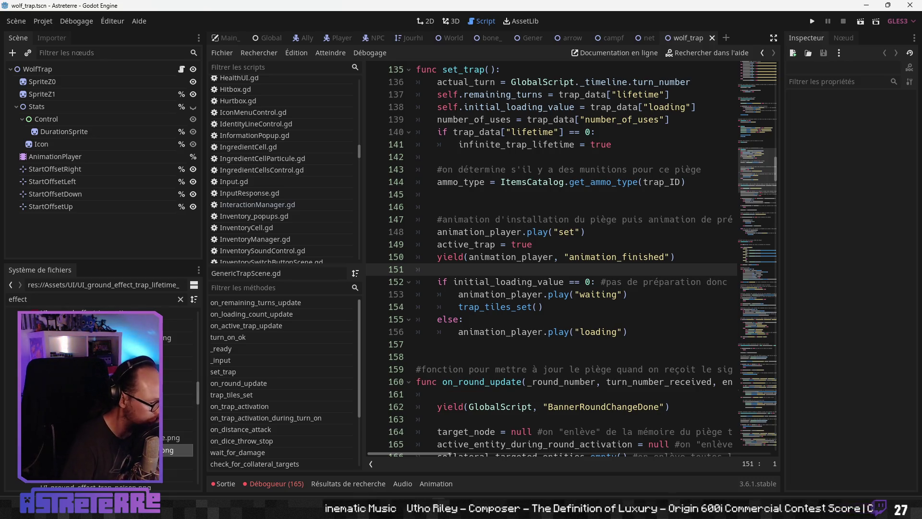
pyautogui.click(178, 376)
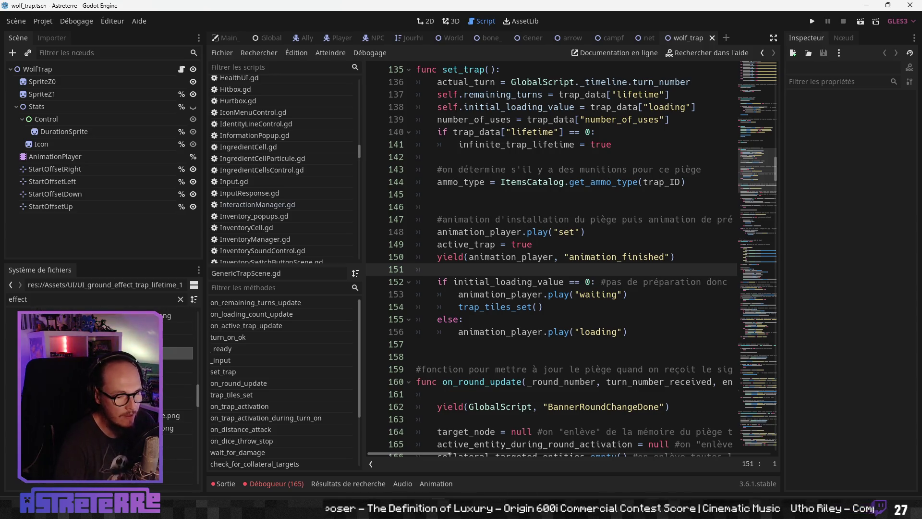
# Step: In Aseprite, hide layers '4' and 'lifetime', leaving only the plain yellow bar visible
pyautogui.moveTo(623, 512)
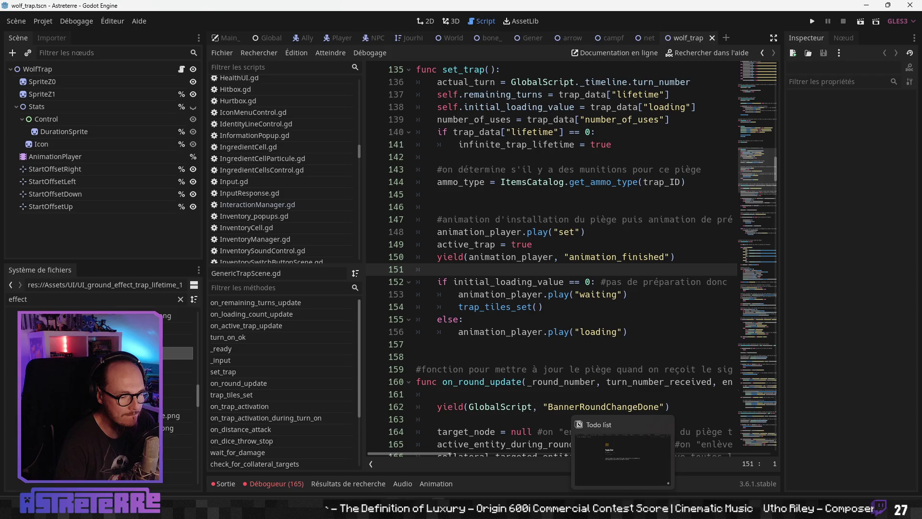
pyautogui.click(709, 493)
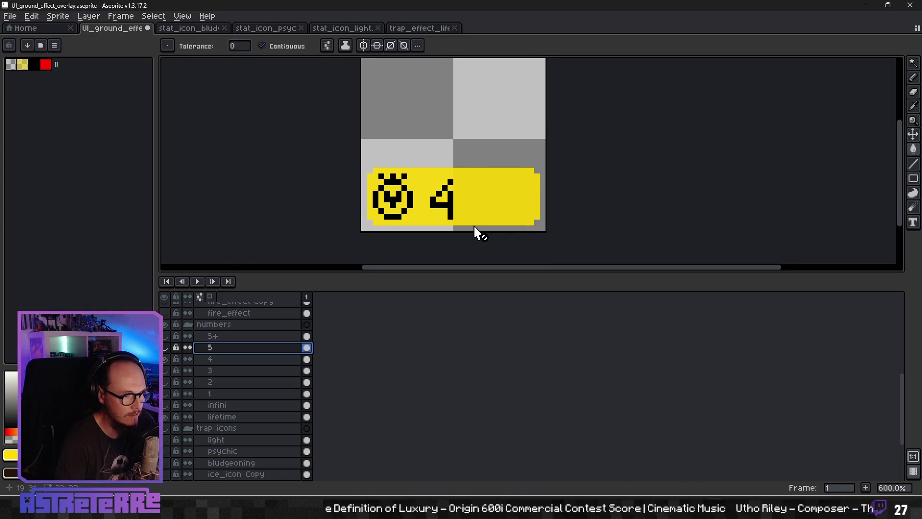
pyautogui.click(166, 360)
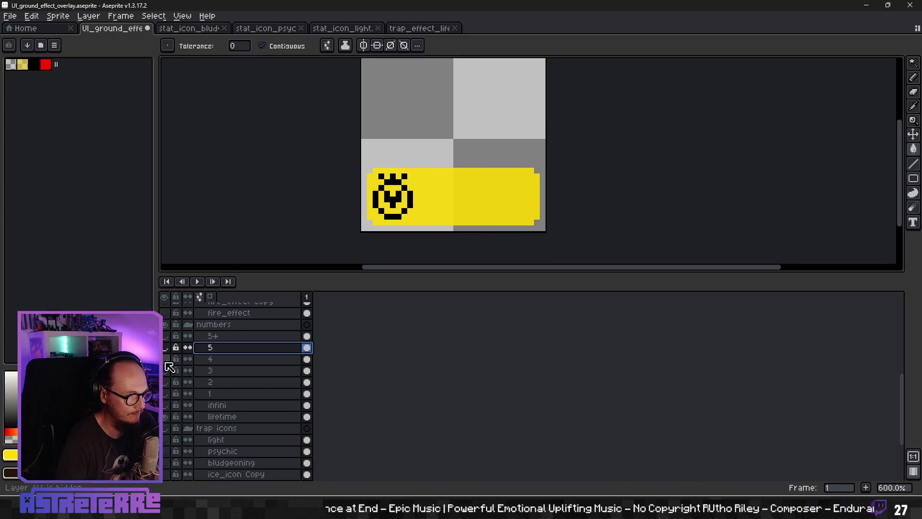
pyautogui.click(166, 360)
pyautogui.click(165, 360)
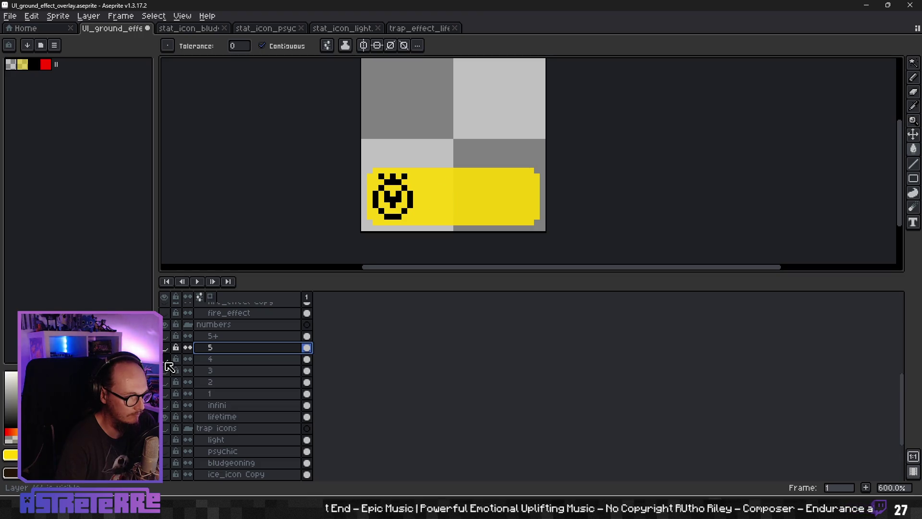
pyautogui.scroll(-1, 183, 422)
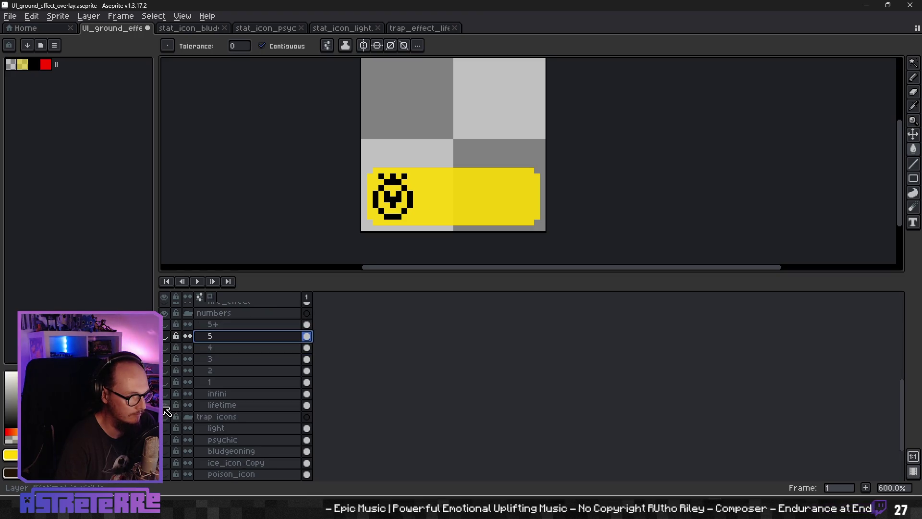
pyautogui.click(165, 407)
pyautogui.scroll(-6, 189, 426)
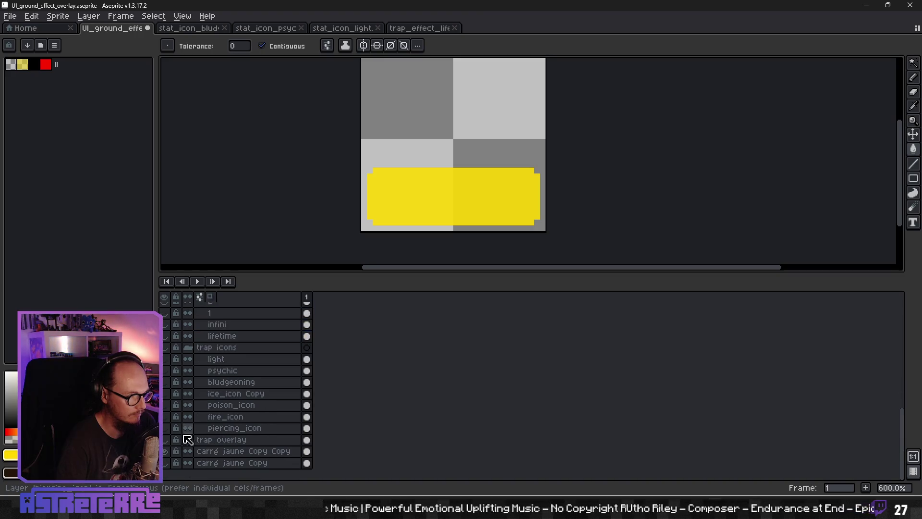
pyautogui.moveTo(486, 185); pyautogui.dragTo(503, 194)
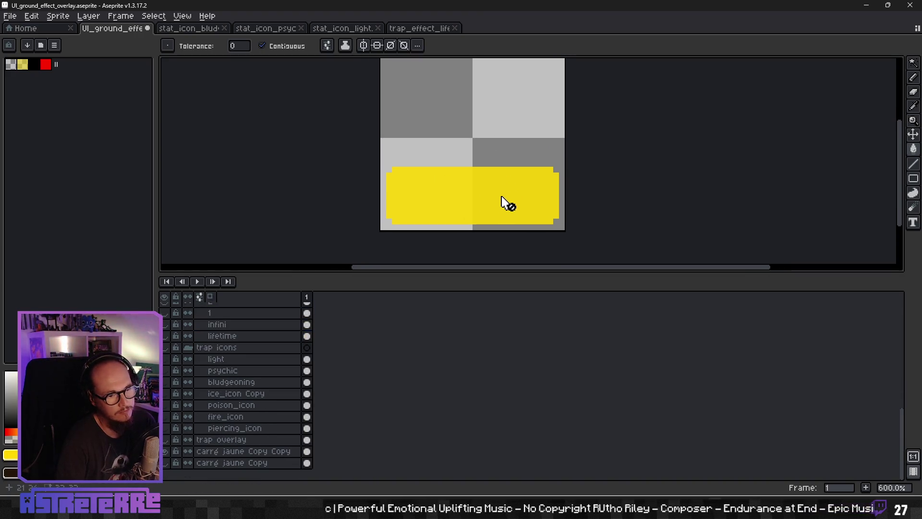
pyautogui.click(9, 16)
# Step: Export the yellow bar as UI_ground_effect_trap_stat_background.png into Assets\UI, then return to Godot
pyautogui.moveTo(47, 115)
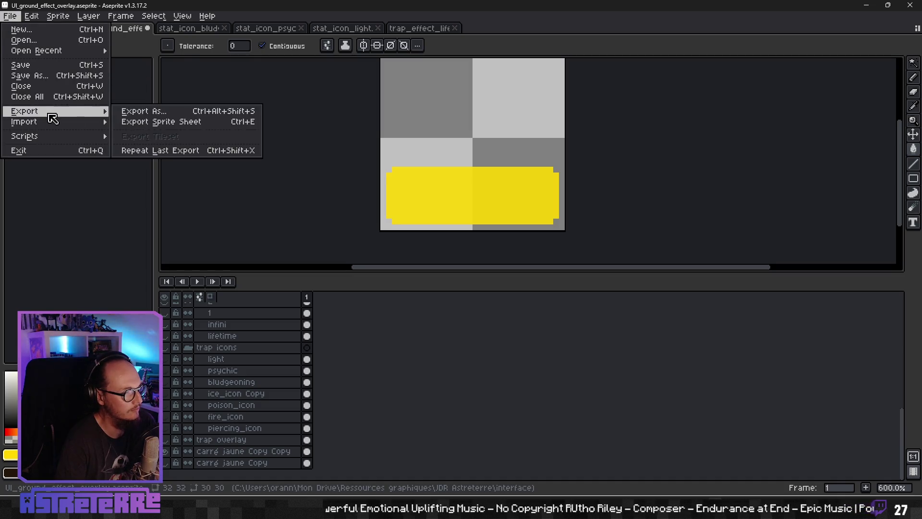
pyautogui.click(144, 111)
pyautogui.click(593, 216)
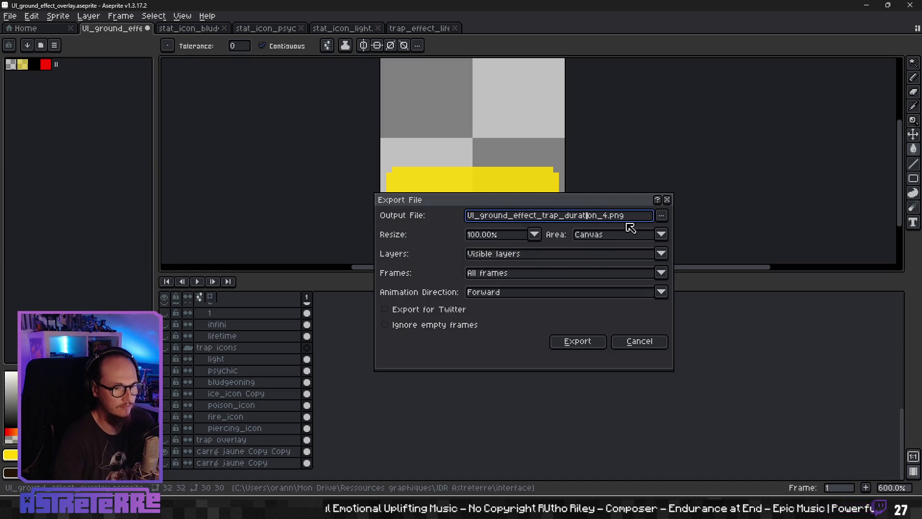
pyautogui.press('BackSpace')
pyautogui.press('BackSpace')
pyautogui.press('BackSpace')
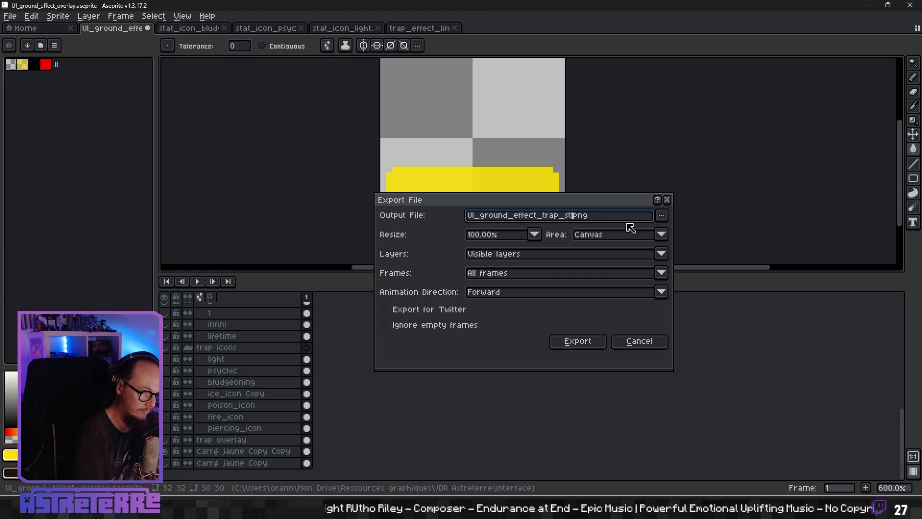
pyautogui.write('ackground')
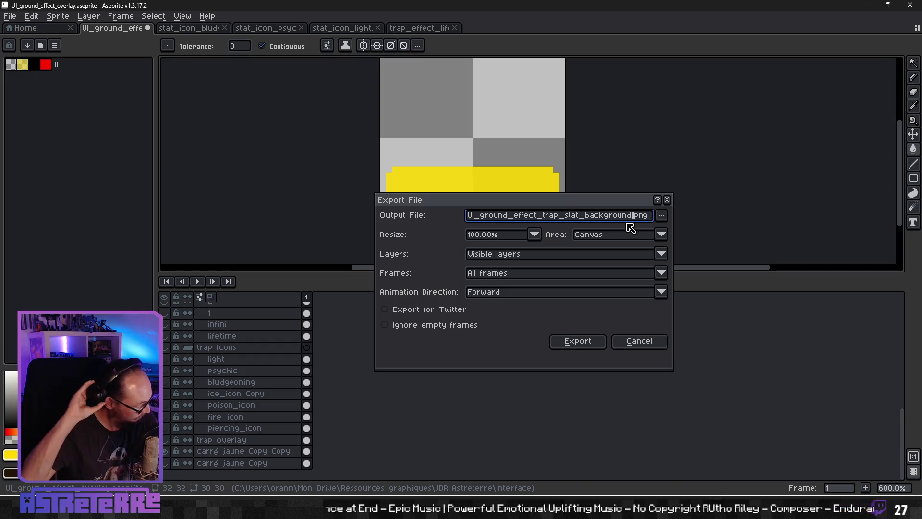
pyautogui.click(661, 216)
pyautogui.click(592, 276)
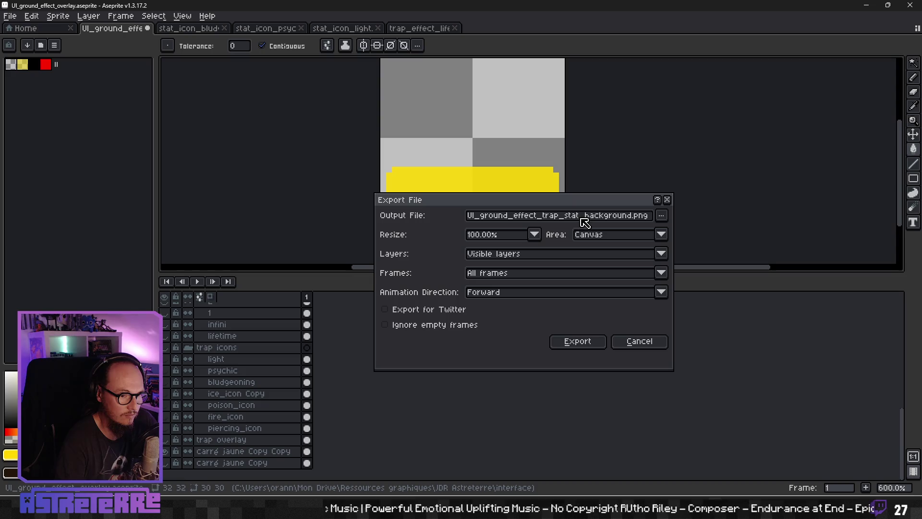
pyautogui.click(582, 342)
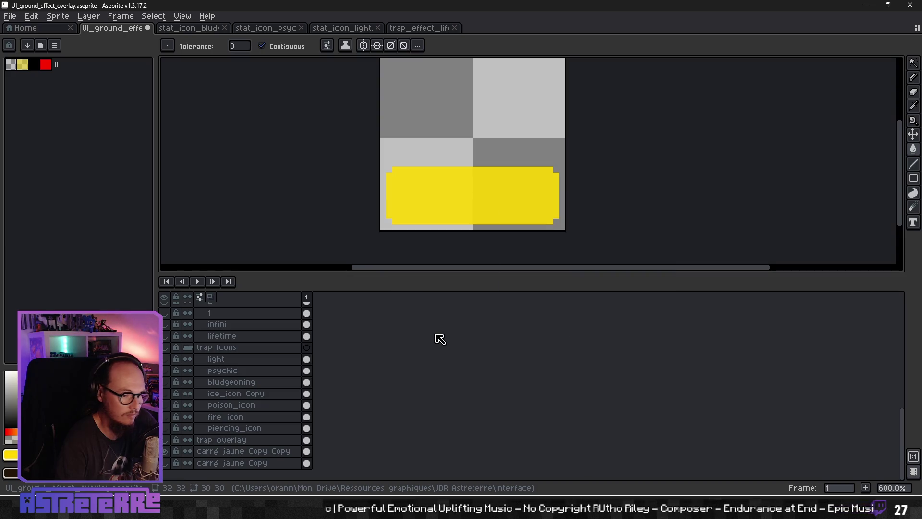
pyautogui.hotkey('alt', 'Tab')
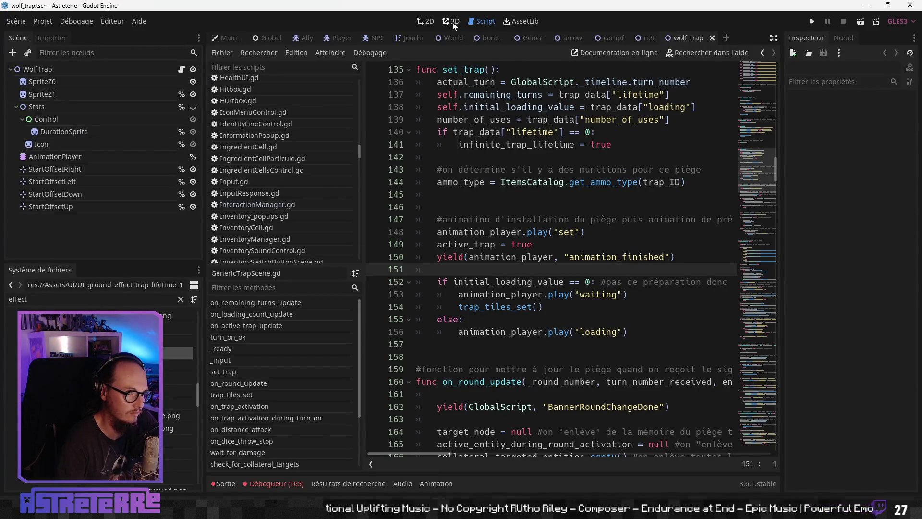
# Step: Open the bone_shards_trap scene and move DurationSprite above Control under Stats
pyautogui.click(426, 22)
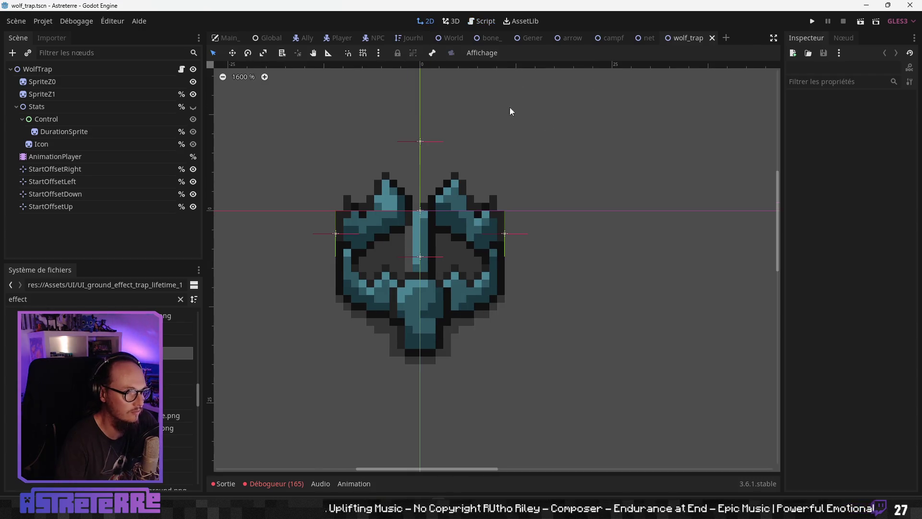
pyautogui.click(485, 38)
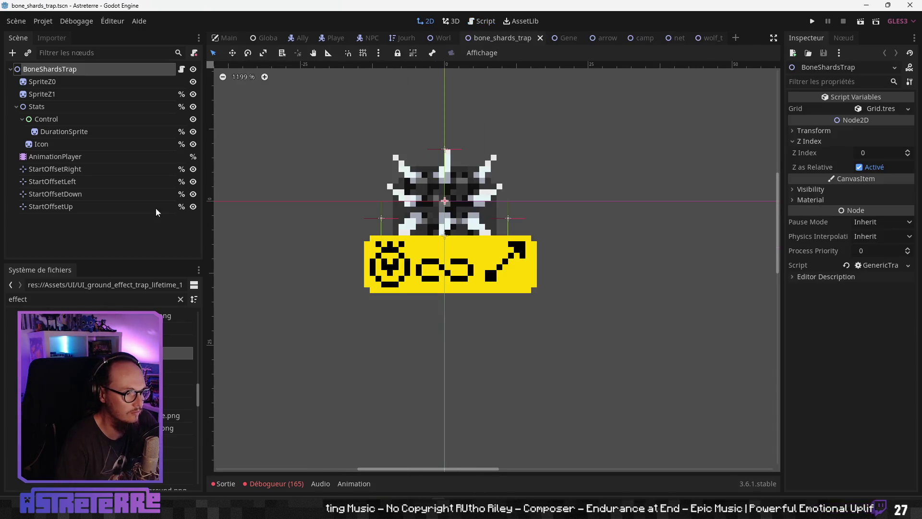
pyautogui.moveTo(51, 133); pyautogui.dragTo(53, 117)
pyautogui.click(53, 130)
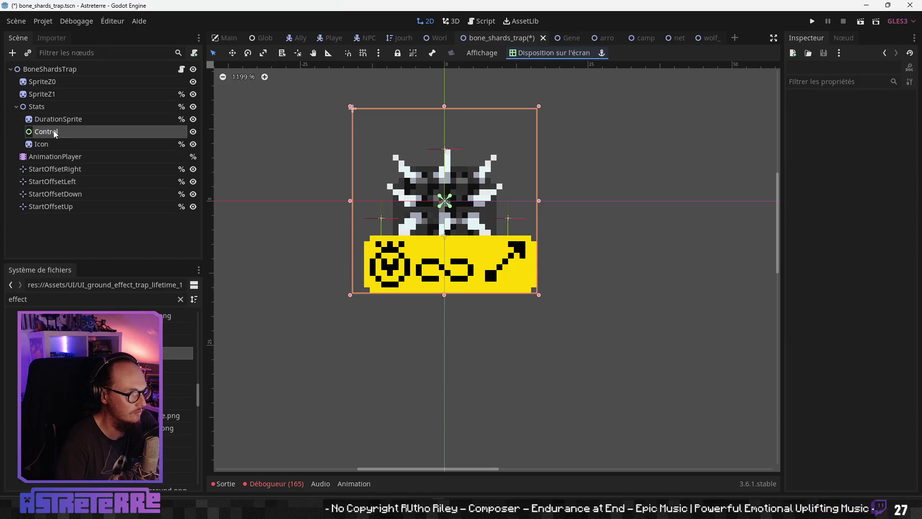
pyautogui.click(53, 119)
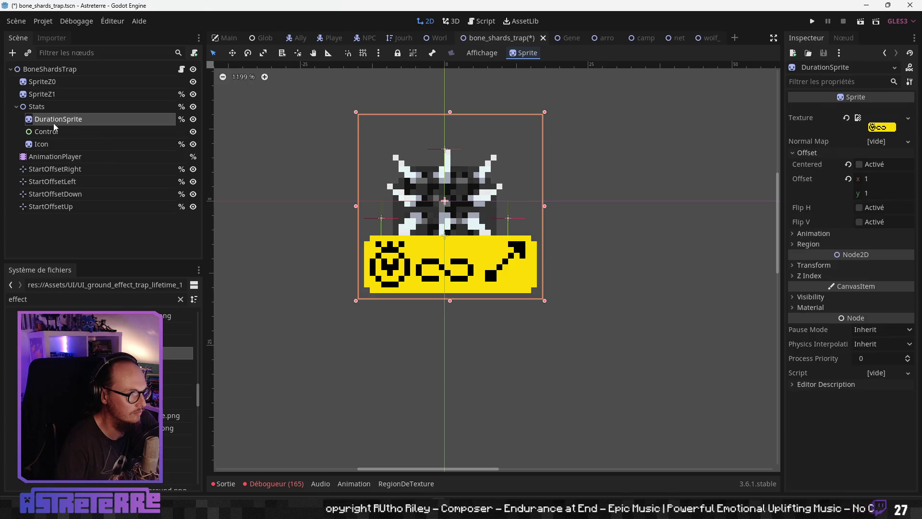
# Step: Enlarge the Animation panel and view the activation, fade_out and loading animations
pyautogui.click(55, 156)
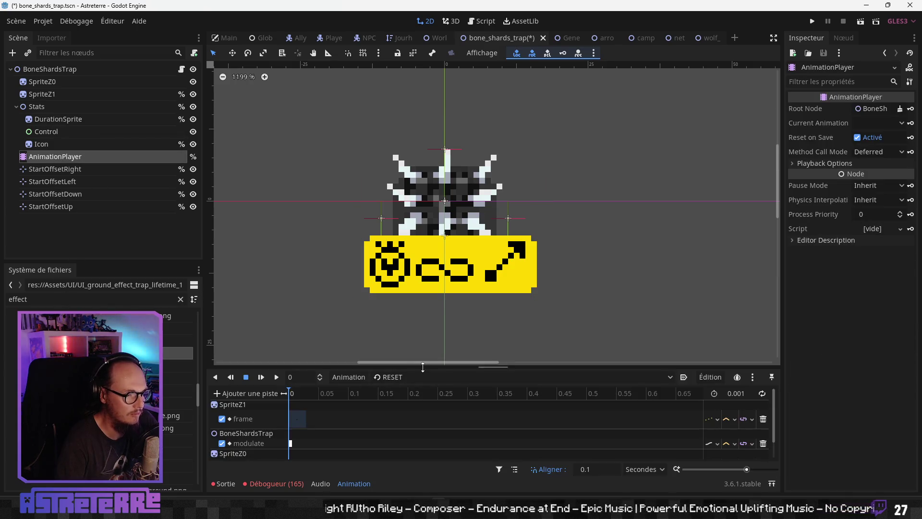
pyautogui.moveTo(423, 368); pyautogui.dragTo(434, 255)
pyautogui.click(429, 265)
pyautogui.click(416, 292)
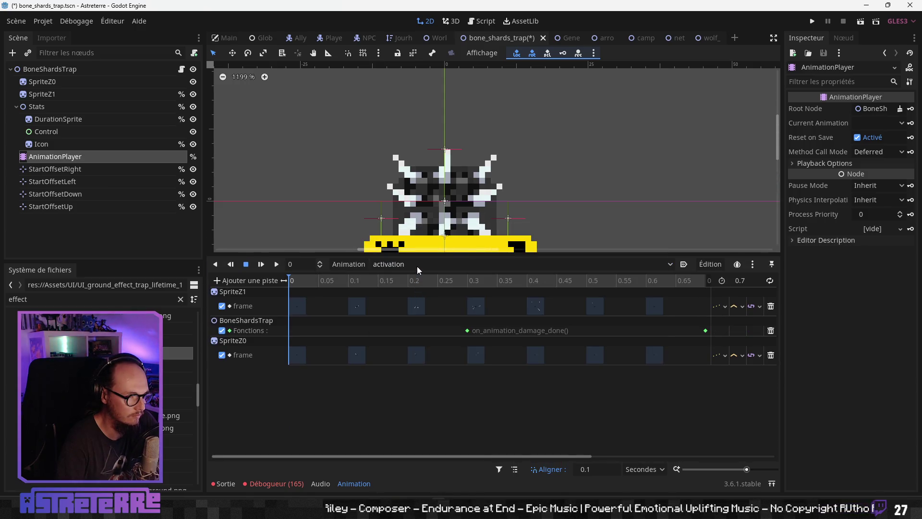
pyautogui.click(417, 265)
pyautogui.click(406, 302)
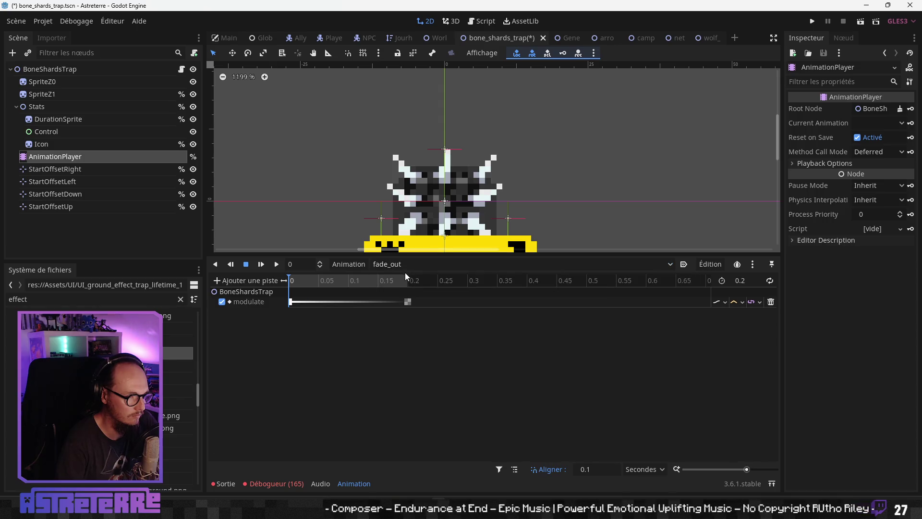
pyautogui.click(407, 270)
pyautogui.click(405, 313)
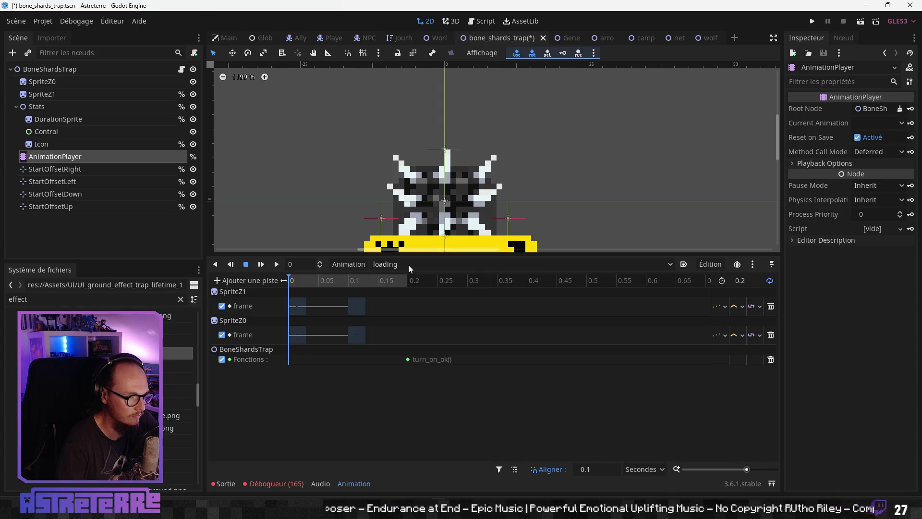
# Step: View the set and waiting animations, then return to the RESET animation
pyautogui.click(409, 264)
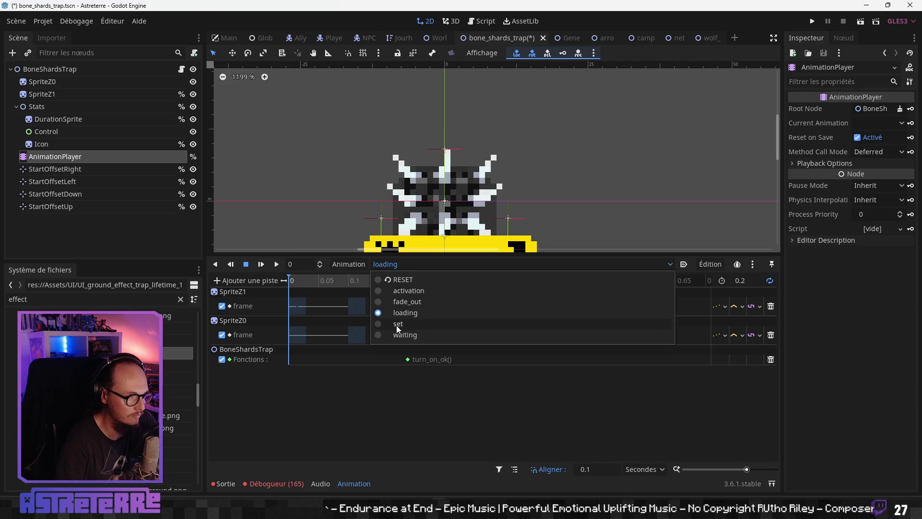
pyautogui.click(397, 324)
pyautogui.click(398, 266)
pyautogui.click(397, 335)
pyautogui.click(406, 265)
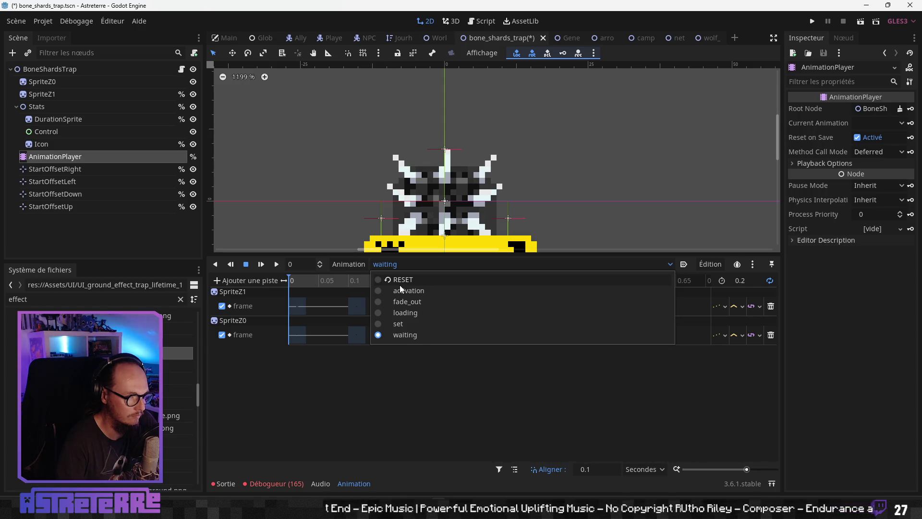
pyautogui.click(399, 284)
pyautogui.click(86, 132)
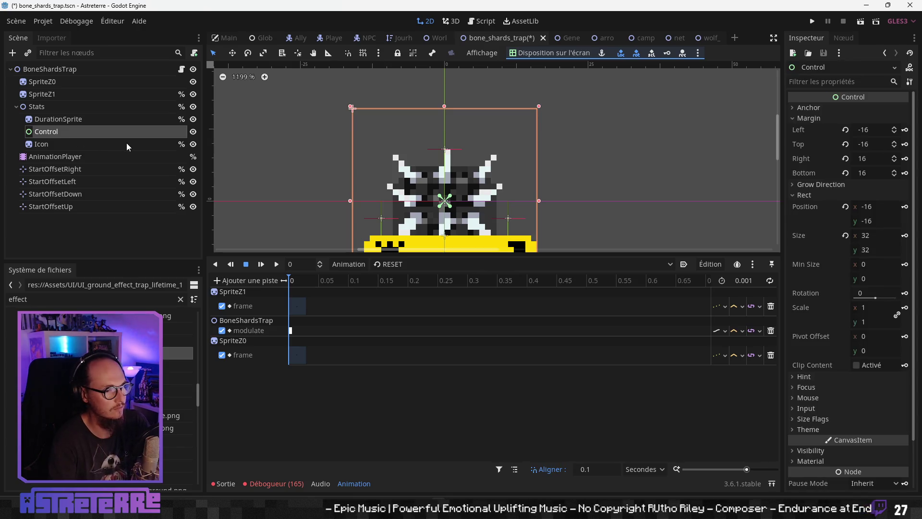
# Step: Delete the Control node from under Stats
pyautogui.moveTo(328, 163); pyautogui.dragTo(368, 136)
pyautogui.scroll(-2, 368, 135)
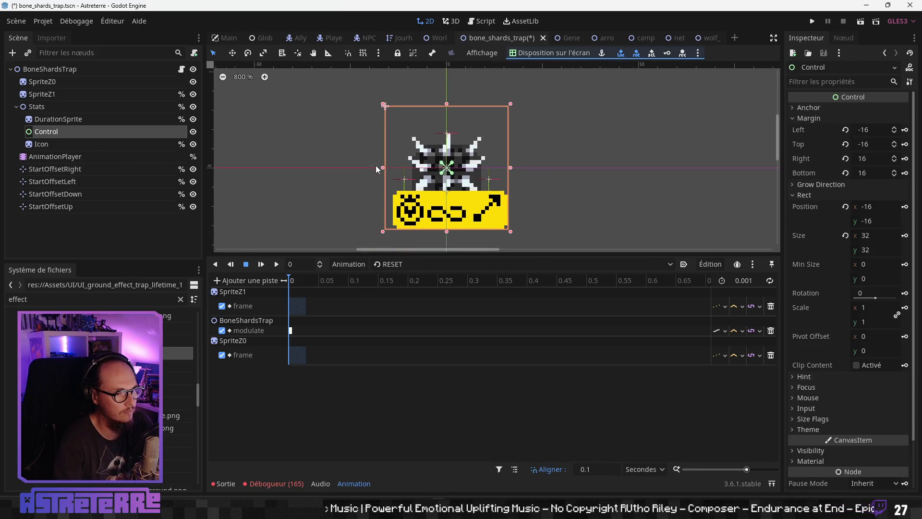
pyautogui.press('Delete')
pyautogui.press('Return')
pyautogui.click(64, 134)
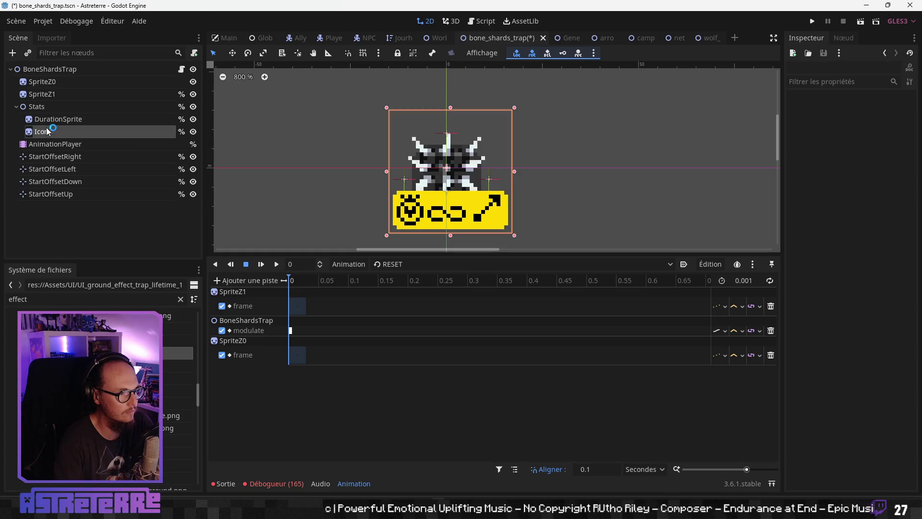
pyautogui.click(64, 120)
pyautogui.press('Up')
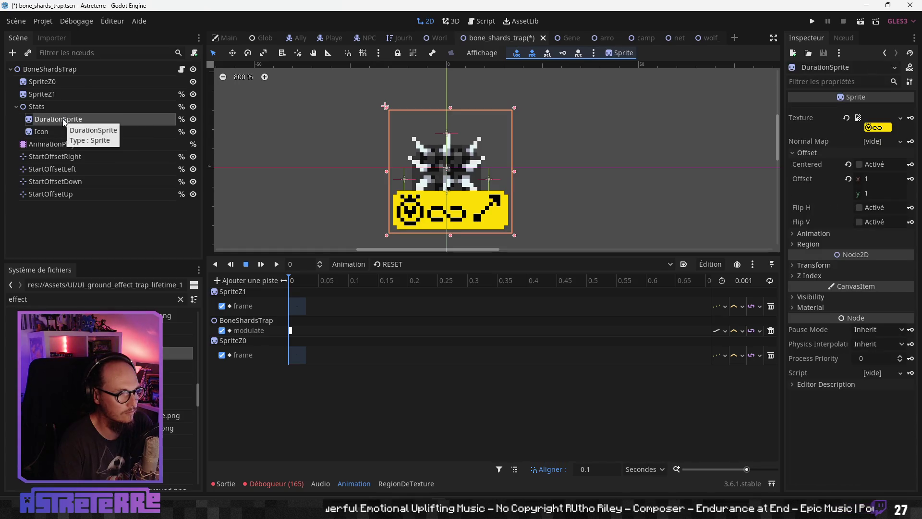
# Step: Add a Sprite child to Stats, move it to the top, and start naming it 'Stats'
pyautogui.click(46, 108)
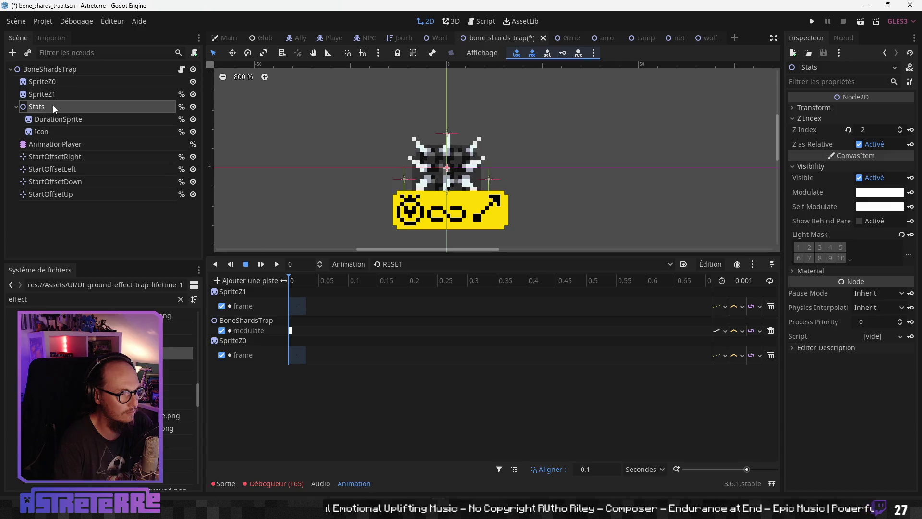
pyautogui.rightClick(53, 106)
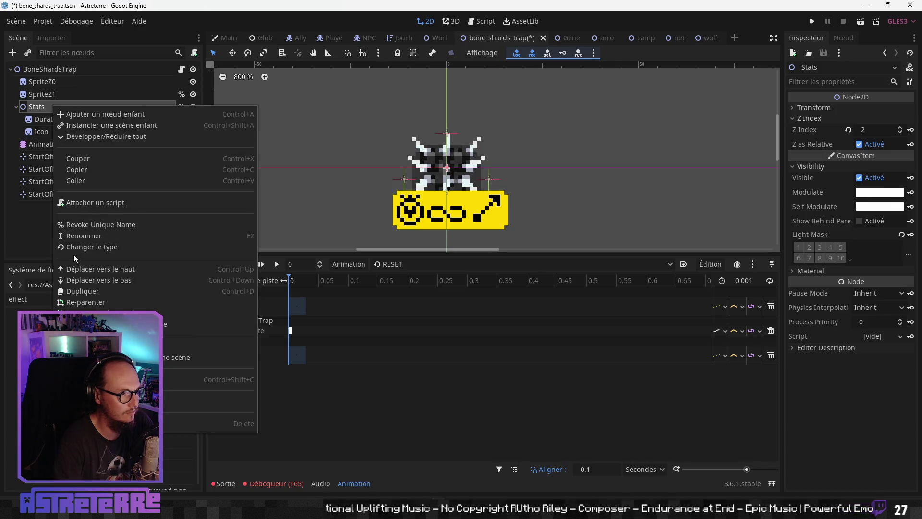
pyautogui.click(104, 116)
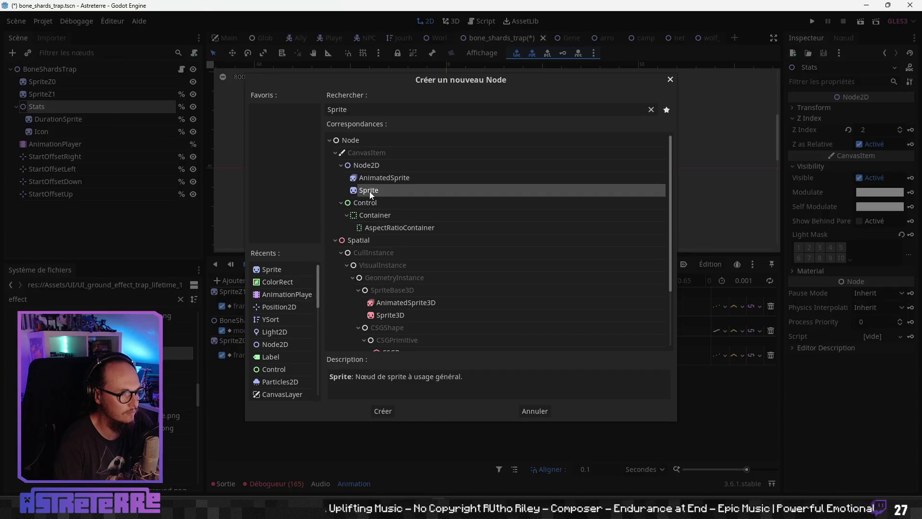
pyautogui.click(377, 410)
pyautogui.moveTo(42, 146); pyautogui.dragTo(62, 114)
pyautogui.click(56, 118)
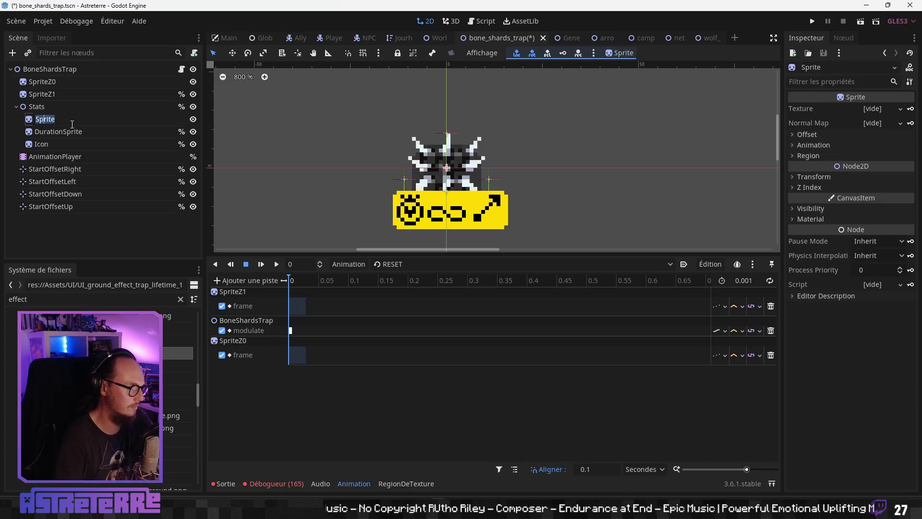
pyautogui.write('StatsBackground')
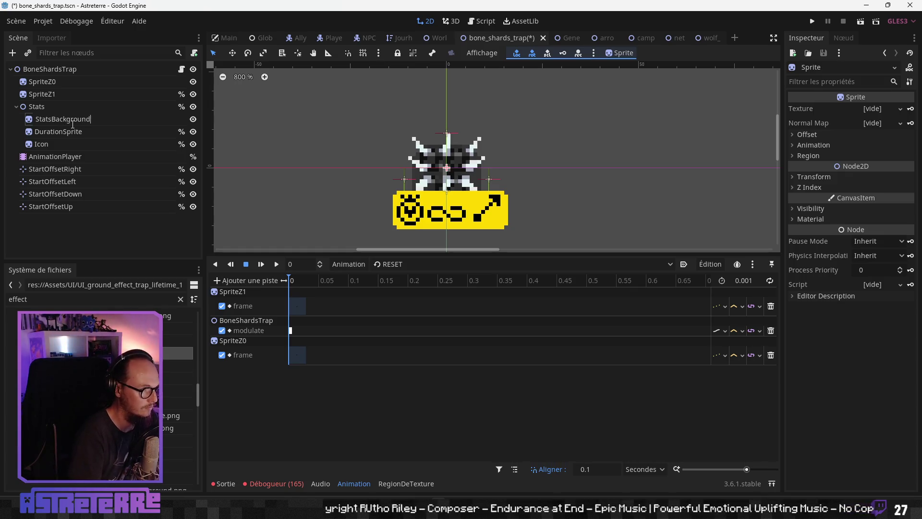
# Step: Name the sprite StatsBackground and assign it the stats background texture
pyautogui.press('Return')
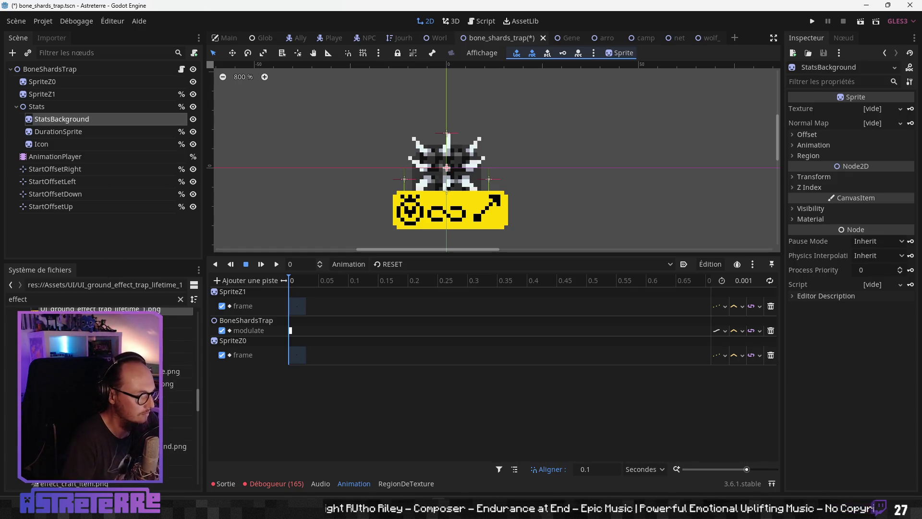
pyautogui.moveTo(163, 413)
pyautogui.mouseDown()
pyautogui.moveTo(279, 387)
pyautogui.moveTo(899, 96)
pyautogui.moveTo(872, 114)
pyautogui.mouseUp()
pyautogui.scroll(1, 461, 206)
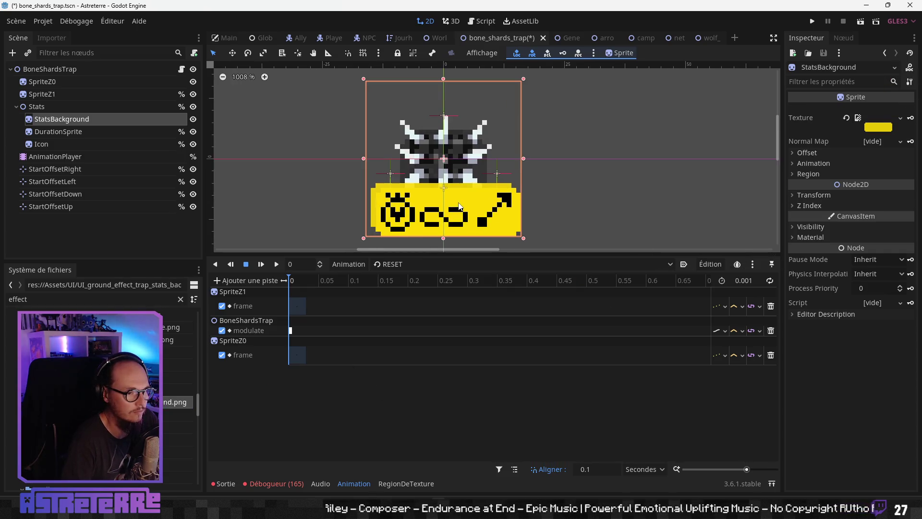
pyautogui.scroll(1, 445, 208)
pyautogui.click(57, 112)
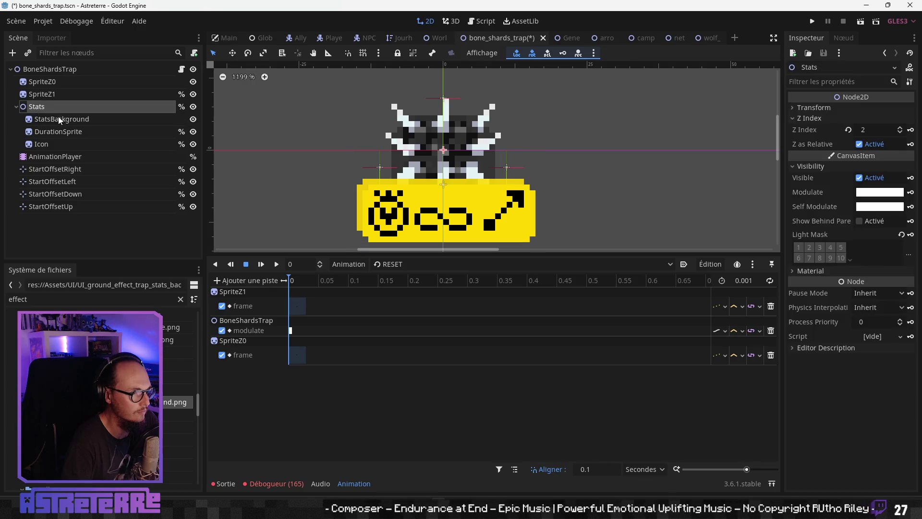
pyautogui.click(59, 118)
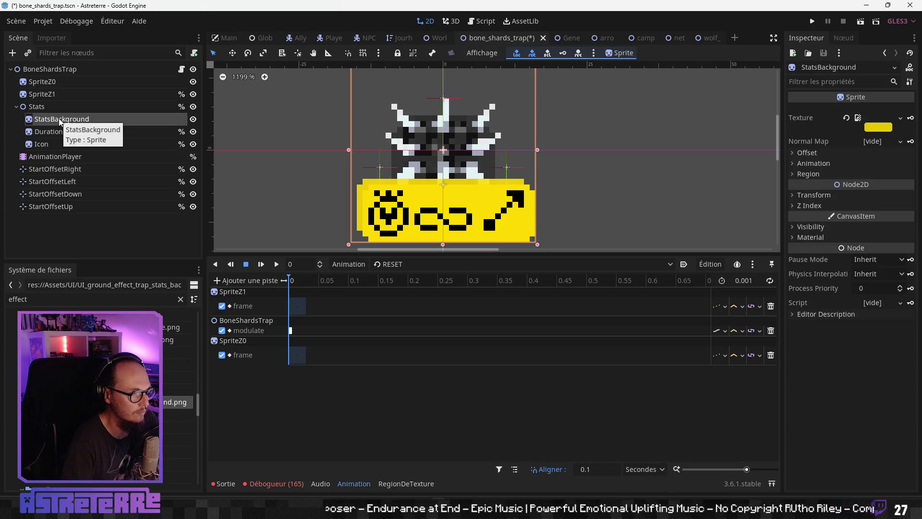
pyautogui.click(51, 110)
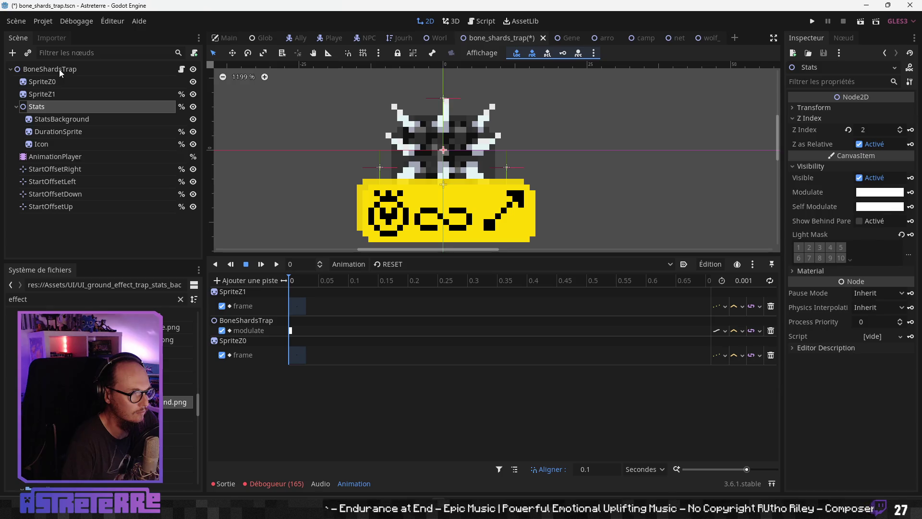
pyautogui.click(59, 69)
pyautogui.click(61, 82)
pyautogui.click(60, 94)
pyautogui.click(55, 118)
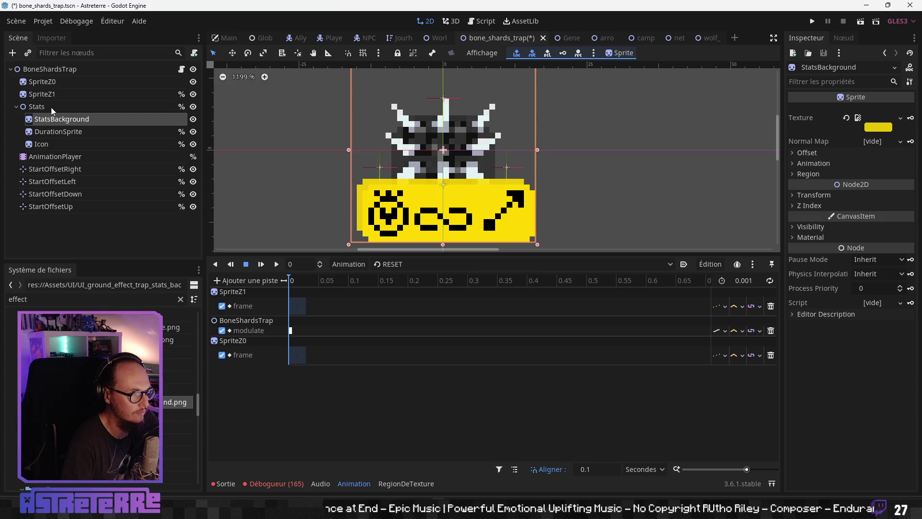
pyautogui.click(50, 107)
pyautogui.click(56, 117)
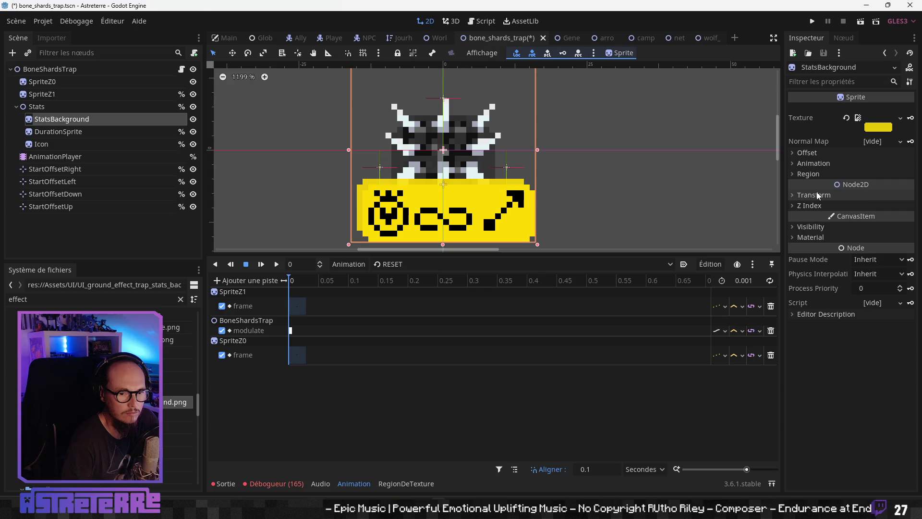
# Step: Set the StatsBackground sprite offset to 1, 1
pyautogui.click(811, 153)
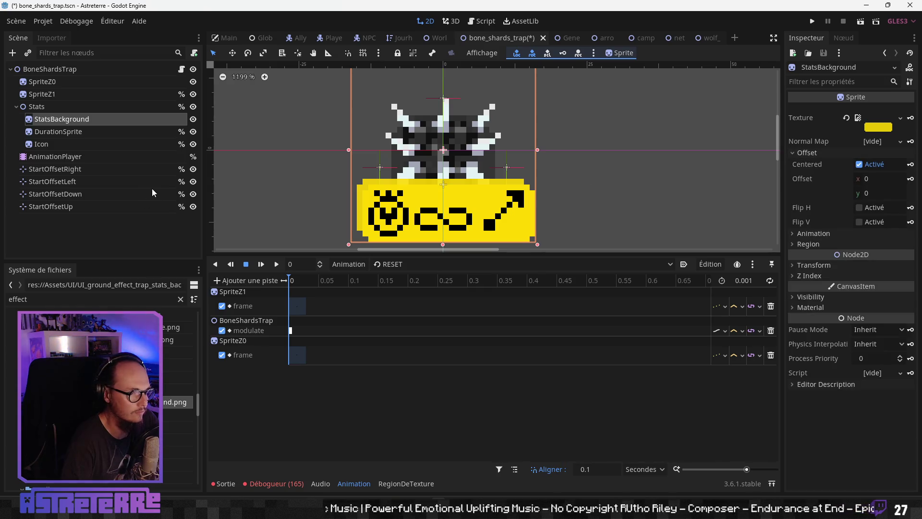
pyautogui.click(879, 178)
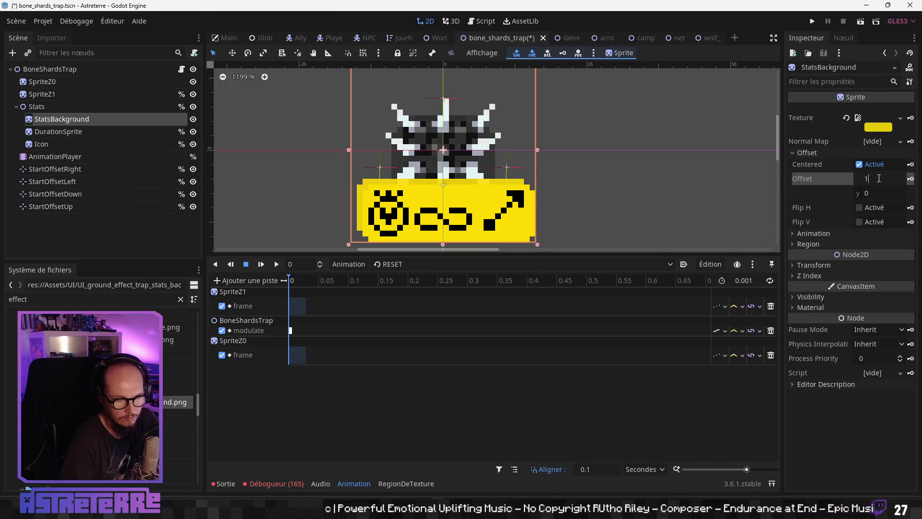
pyautogui.press('Tab')
pyautogui.write('1')
pyautogui.press('Return')
pyautogui.scroll(-3, 558, 203)
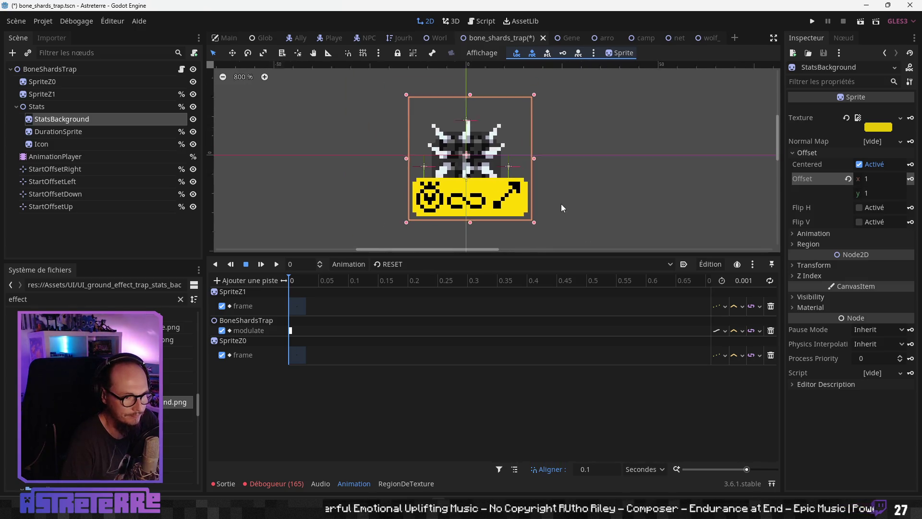
pyautogui.click(56, 132)
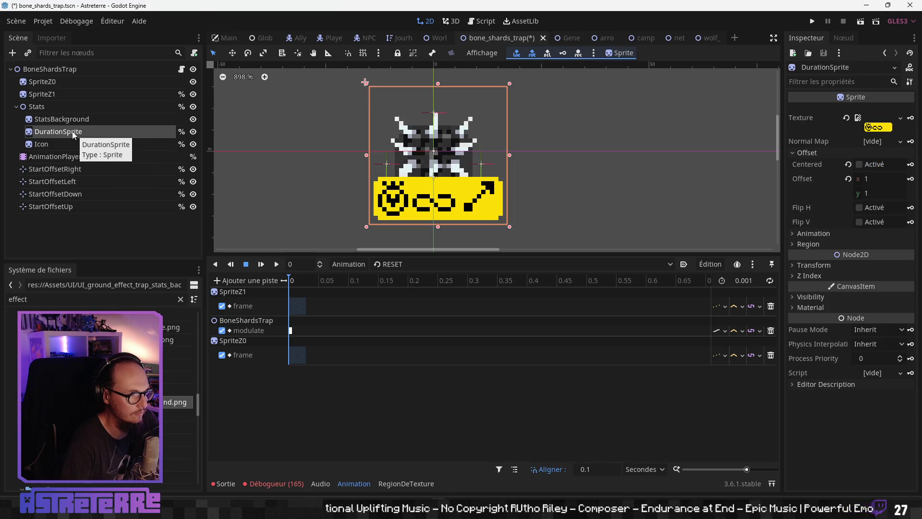
# Step: Rename DurationSprite to LifetimeSprite
pyautogui.click(60, 132)
pyautogui.click(66, 133)
pyautogui.write('Lifetime')
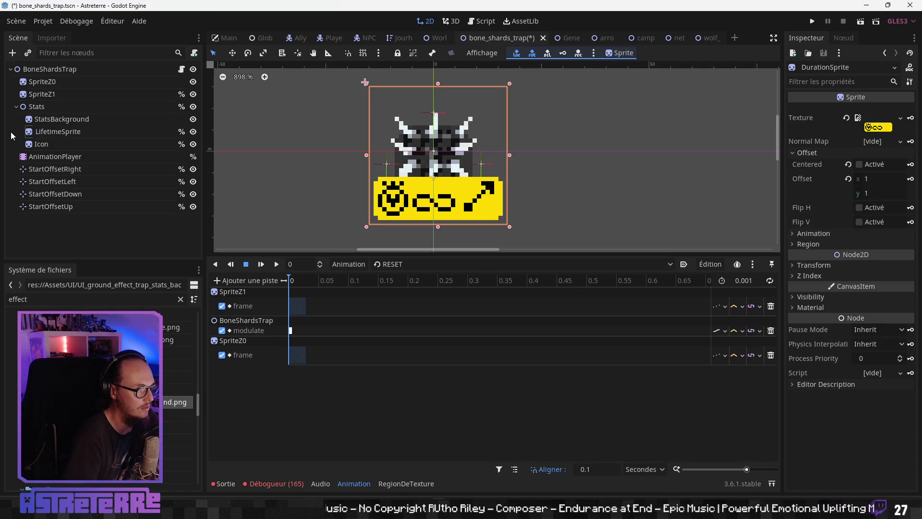
pyautogui.press('Return')
pyautogui.click(102, 123)
pyautogui.click(88, 133)
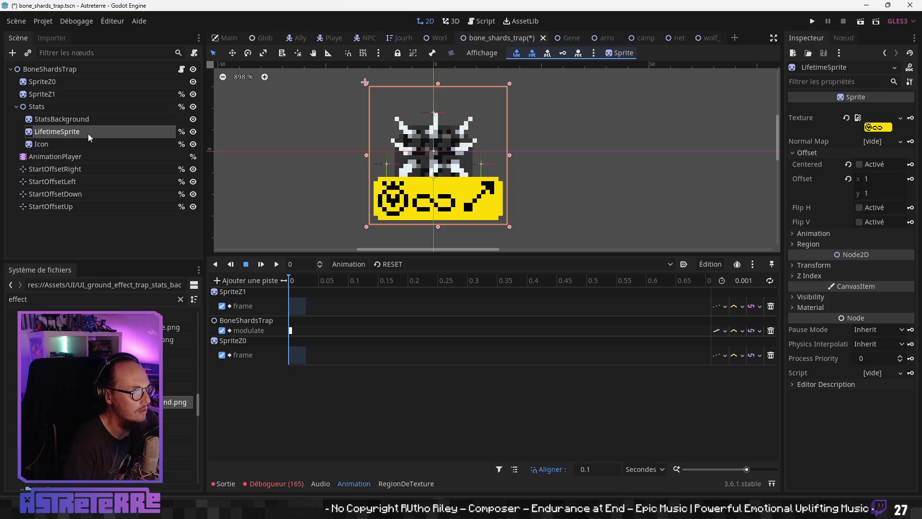
# Step: Try renaming the Icon node, then bring up the Stats node's actions menu
pyautogui.click(47, 144)
pyautogui.click(52, 132)
pyautogui.click(45, 107)
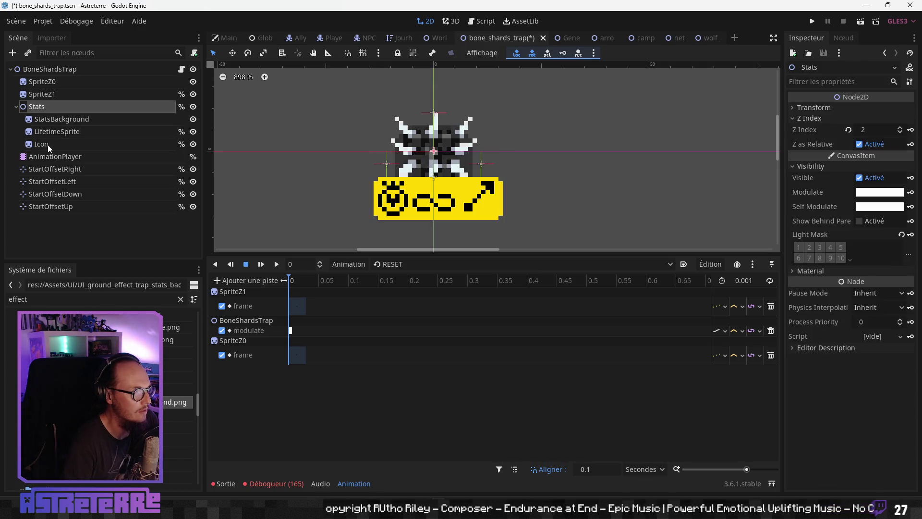
pyautogui.click(47, 145)
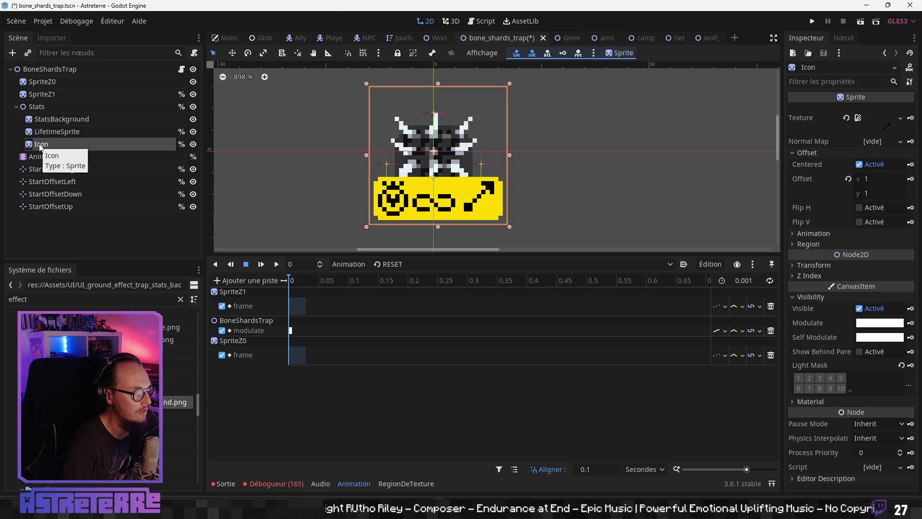
pyautogui.click(38, 144)
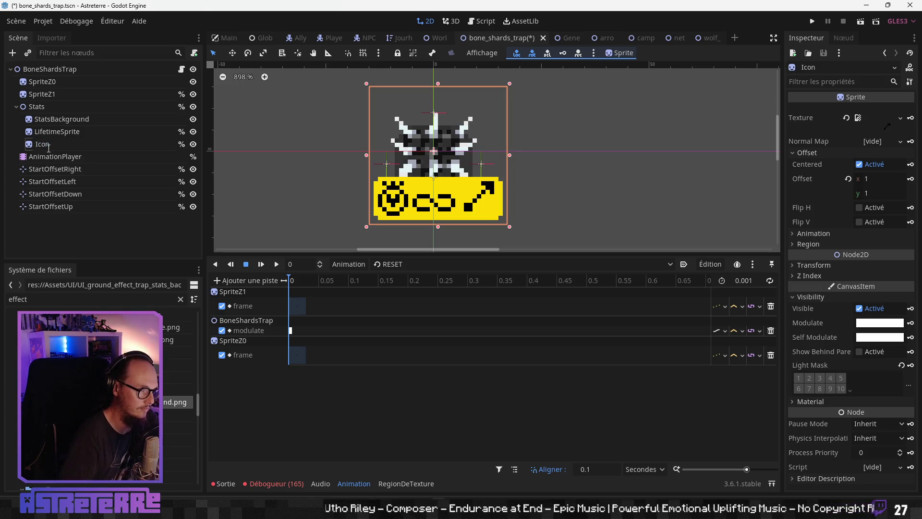
pyautogui.click(49, 148)
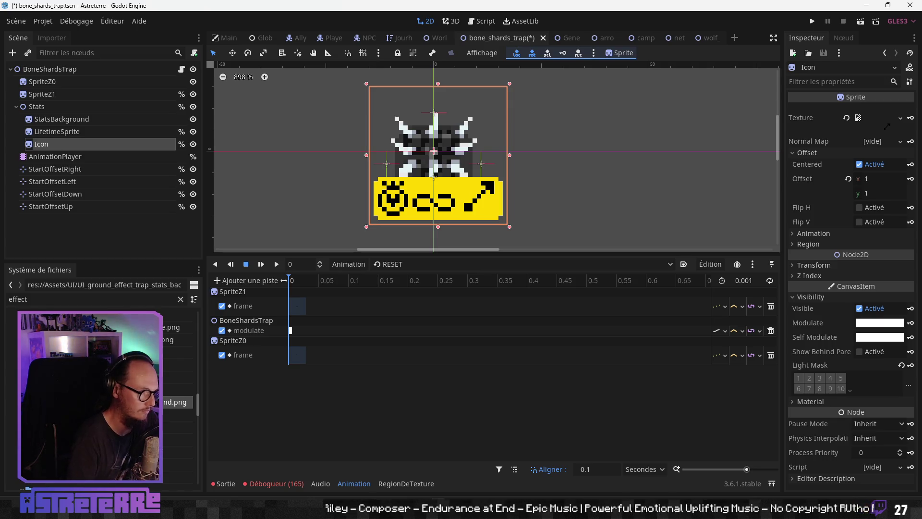
pyautogui.click(37, 108)
pyautogui.rightClick(37, 108)
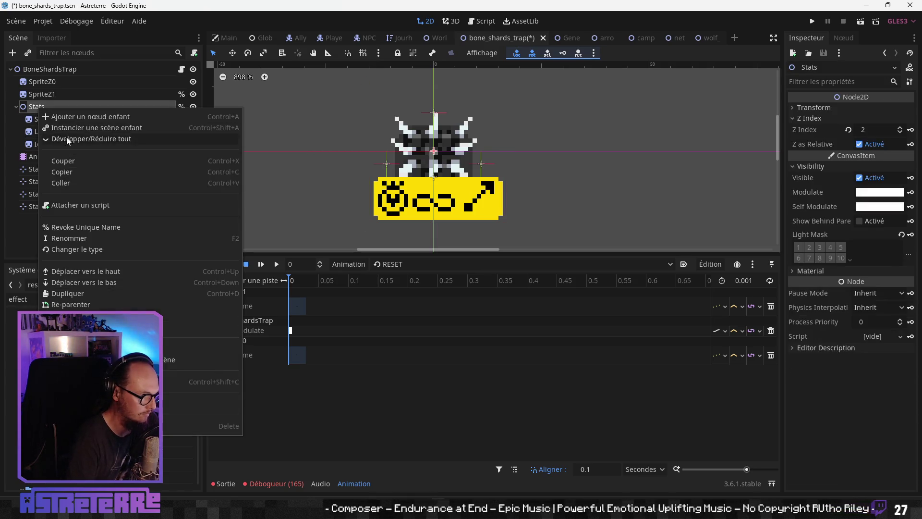
# Step: Add a Sprite child under Stats and place it above Icon
pyautogui.click(92, 119)
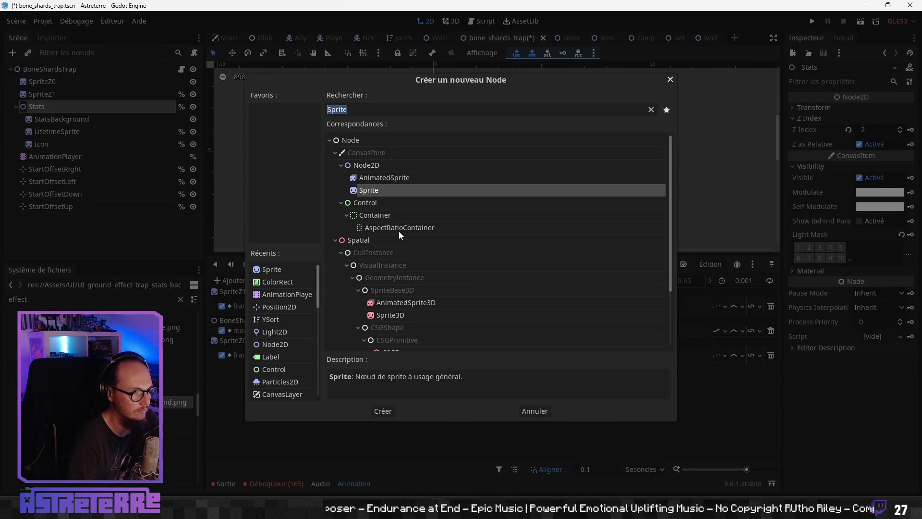
pyautogui.press('Return')
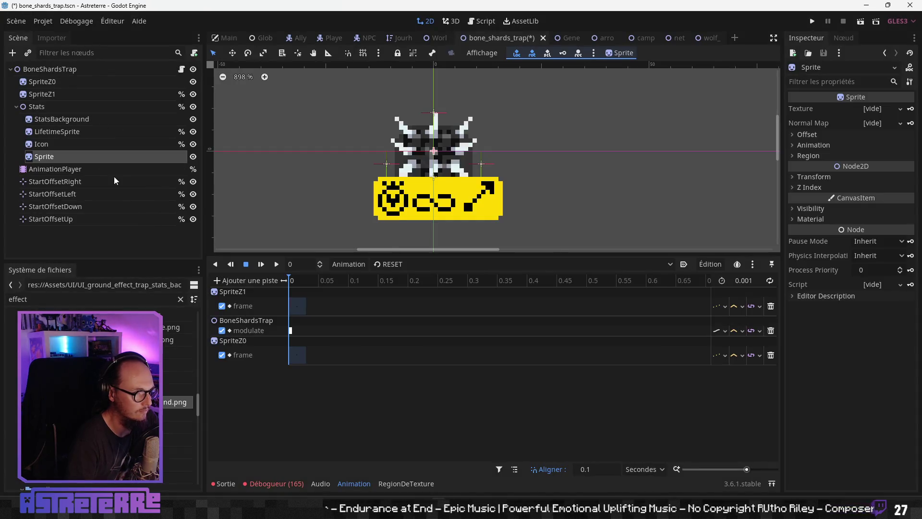
pyautogui.moveTo(49, 140); pyautogui.dragTo(64, 142)
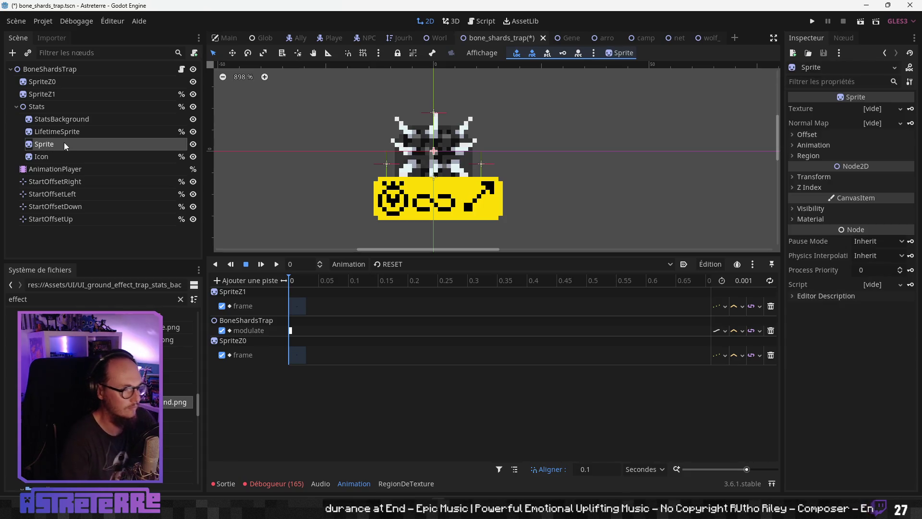
pyautogui.press('super+Tab')
pyautogui.press('Tab')
pyautogui.press('Tab')
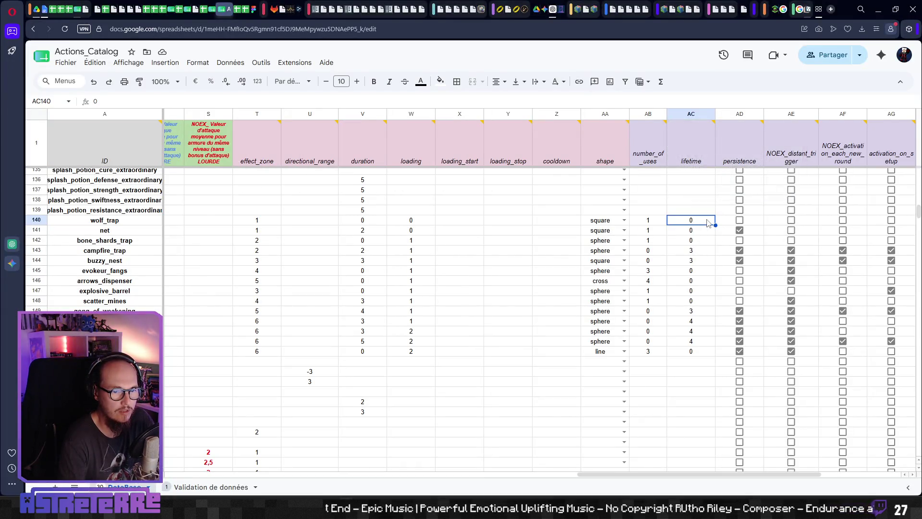
pyautogui.moveTo(742, 157)
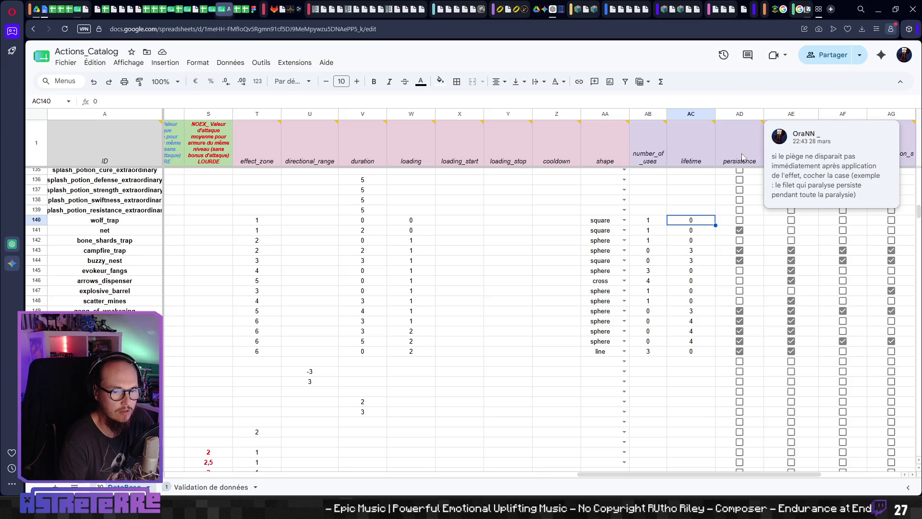
pyautogui.hotkey('alt', 'Tab')
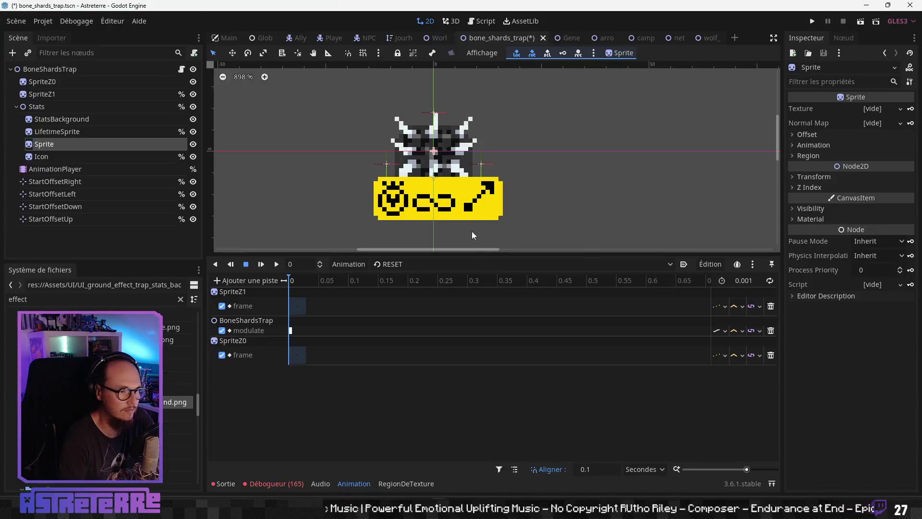
# Step: Rename the new sprite to UsesSprite
pyautogui.doubleClick(40, 145)
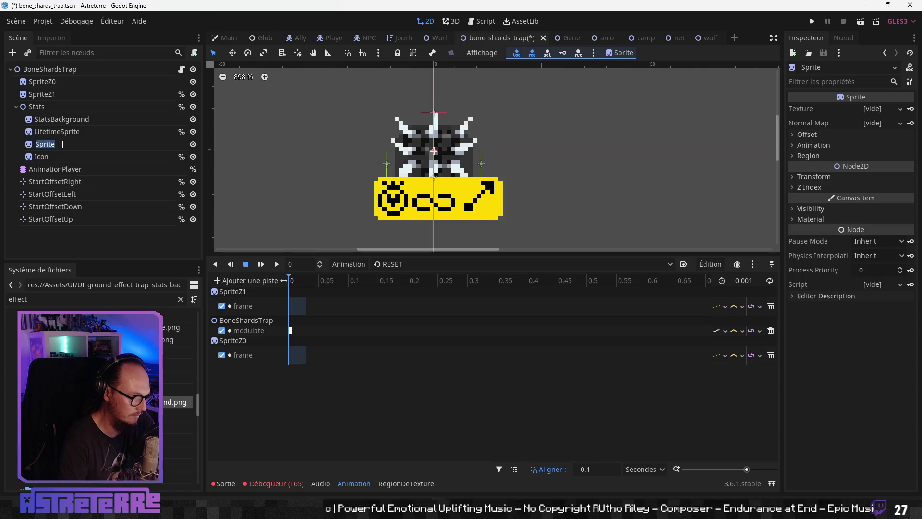
pyautogui.write('UsesSpr')
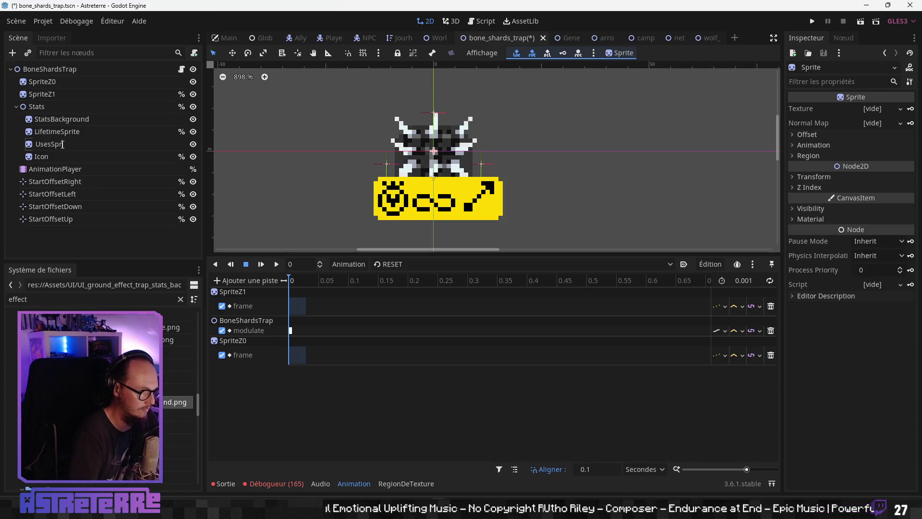
pyautogui.write('ite')
pyautogui.press('Return')
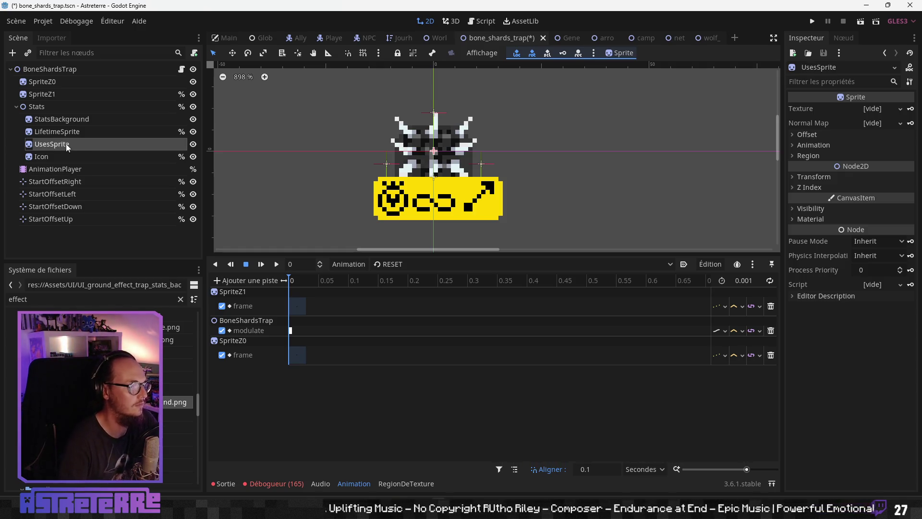
pyautogui.rightClick(173, 146)
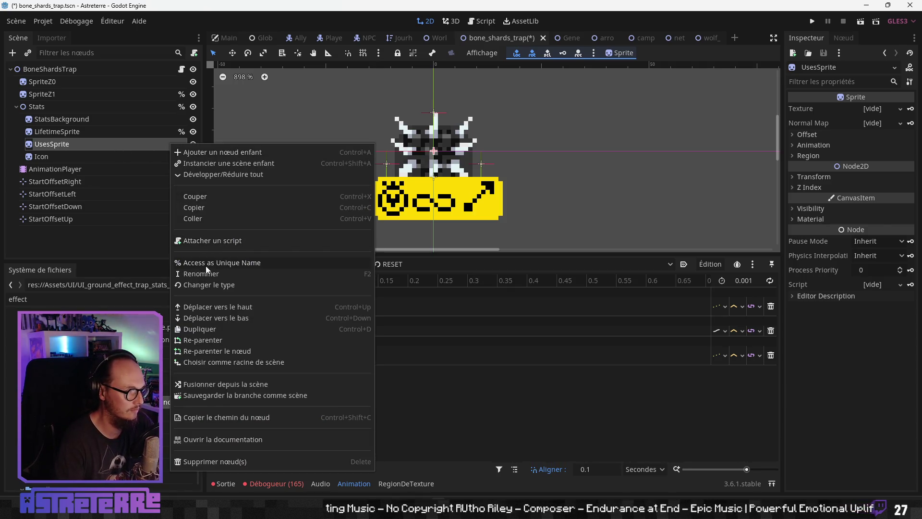
pyautogui.click(135, 181)
pyautogui.press('Up')
pyautogui.press('Down')
pyautogui.press('Up')
pyautogui.press('Down')
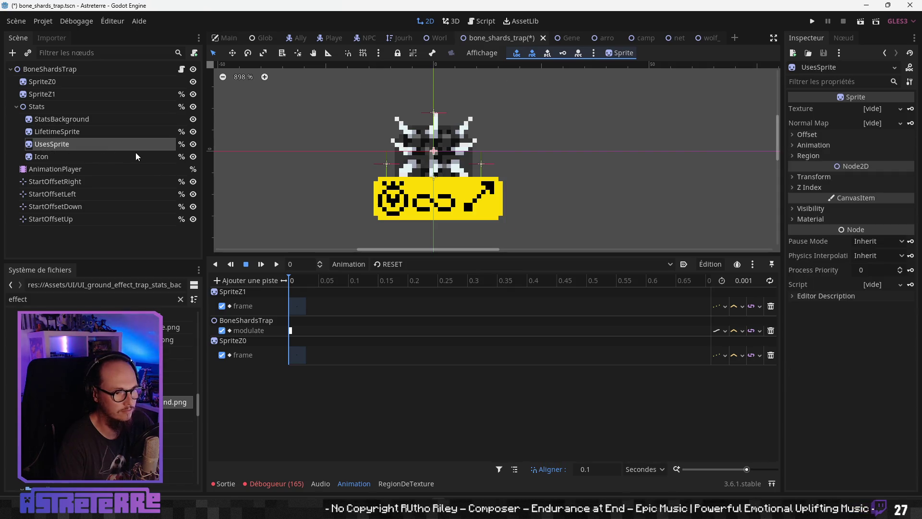
pyautogui.scroll(2, 120, 385)
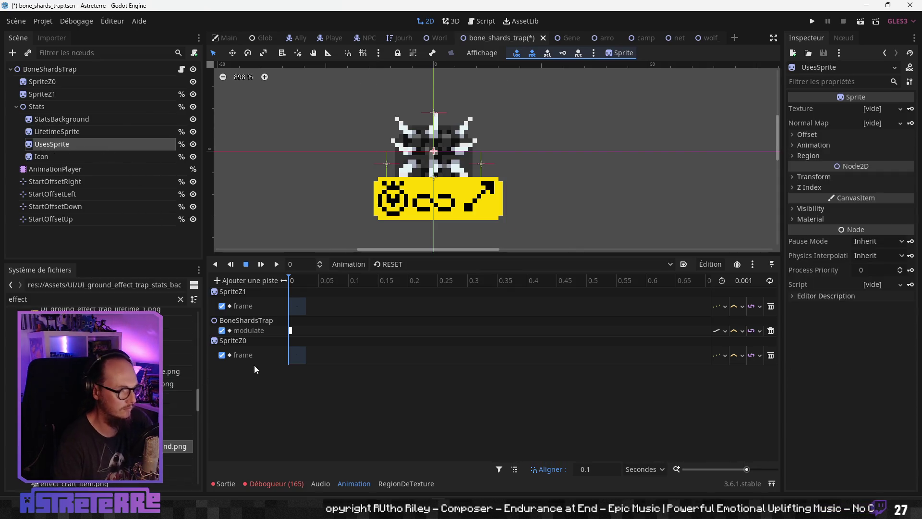
# Step: Check the LifetimeSprite and UsesSprite order, then switch over to Aseprite
pyautogui.hotkey('alt', 'Tab')
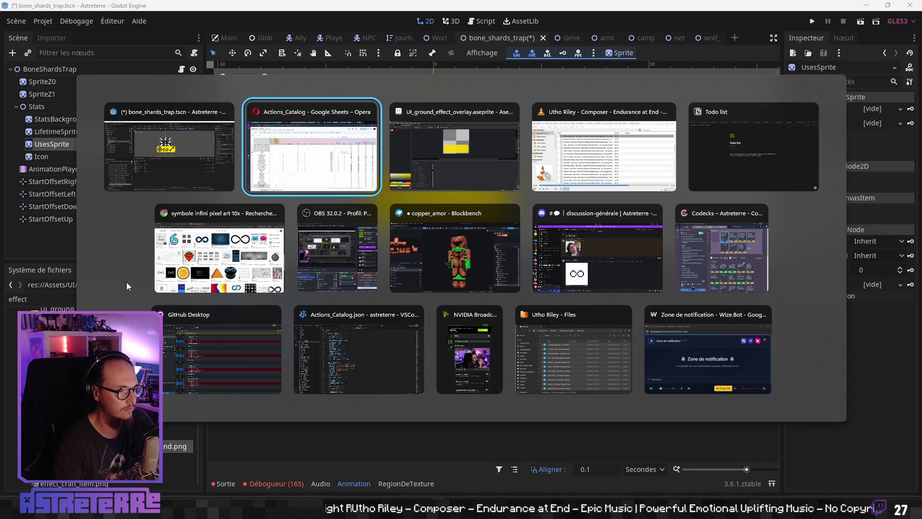
pyautogui.press('Escape')
pyautogui.click(64, 134)
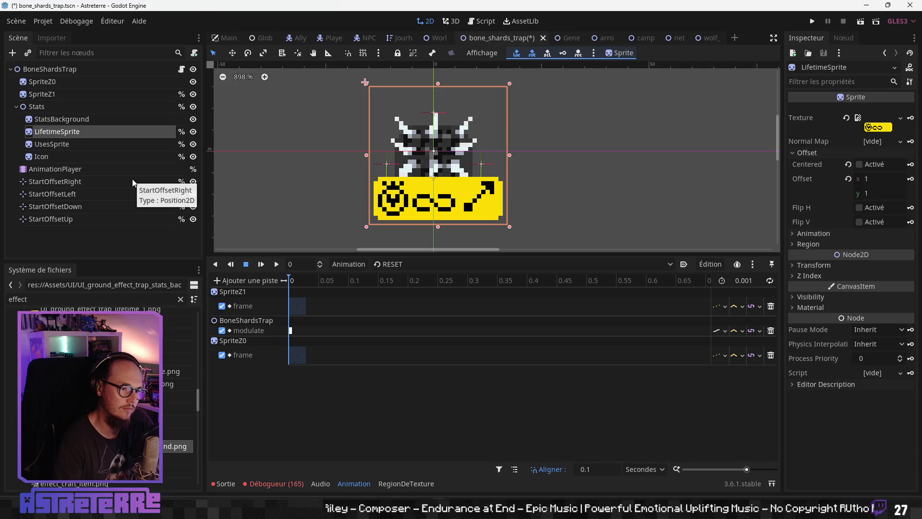
pyautogui.click(67, 143)
pyautogui.click(67, 132)
pyautogui.click(67, 143)
pyautogui.hotkey('alt', 'Tab')
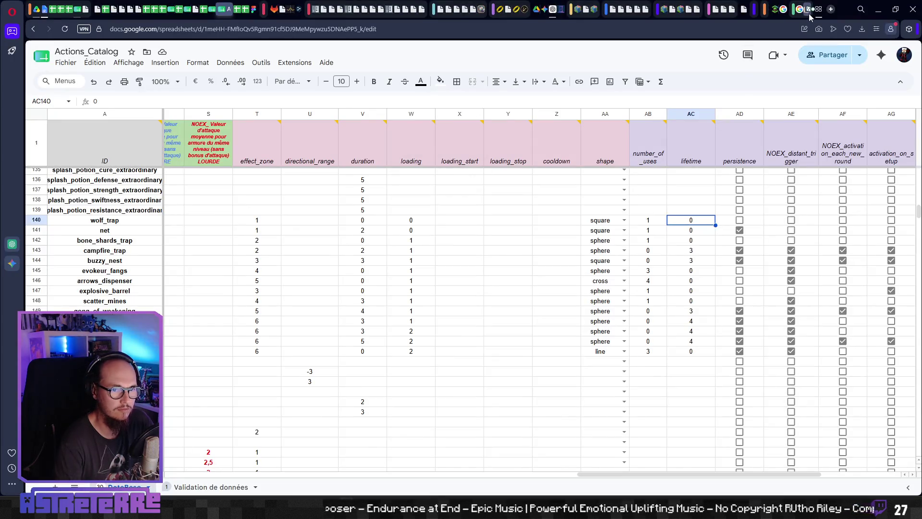
pyautogui.hotkey('alt', 'Tab')
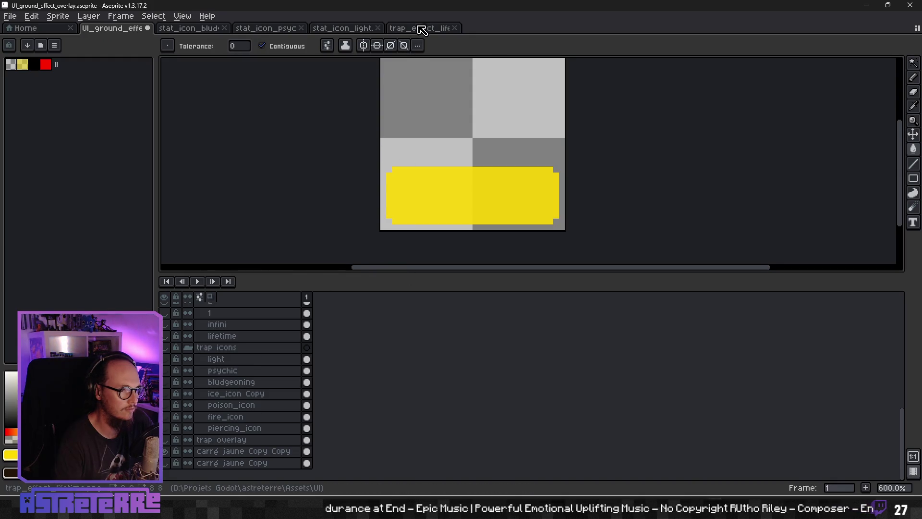
# Step: Close the trap effect lifetime file and the light, psychic and bludgeoning stat icon files
pyautogui.click(432, 29)
pyautogui.click(454, 28)
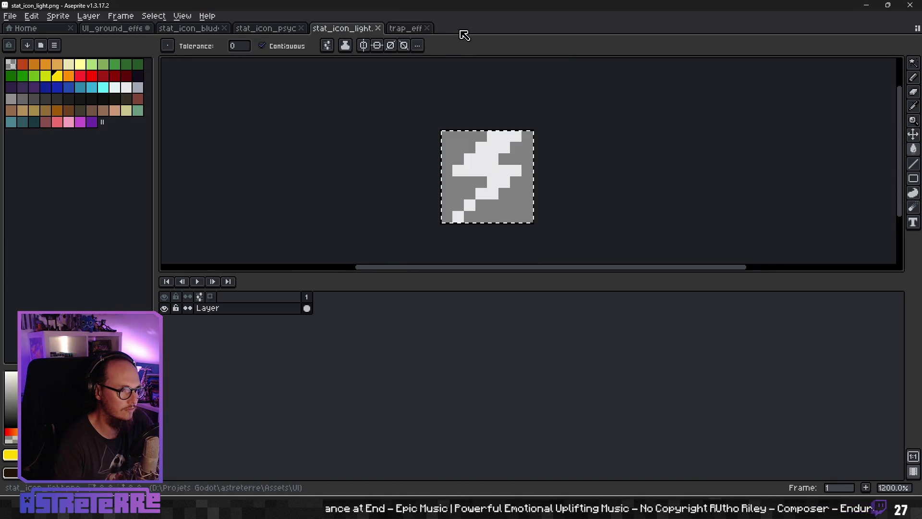
pyautogui.click(379, 28)
pyautogui.click(301, 29)
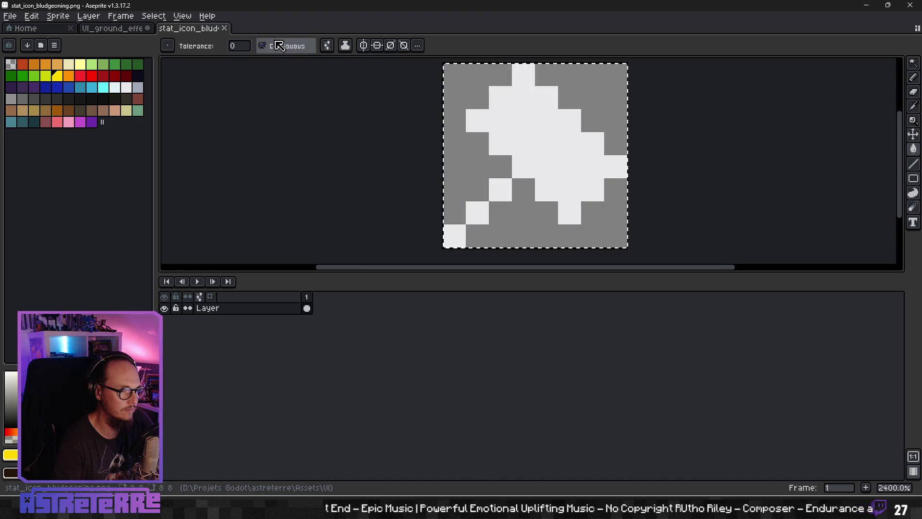
pyautogui.click(224, 28)
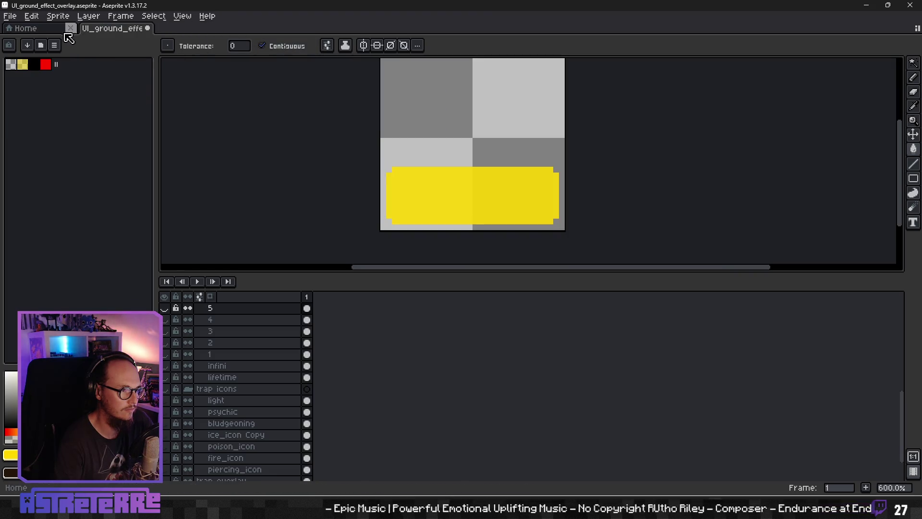
# Step: Search the Assets UI folder and open trap_effect_number_of_uses.png
pyautogui.click(57, 31)
pyautogui.click(80, 306)
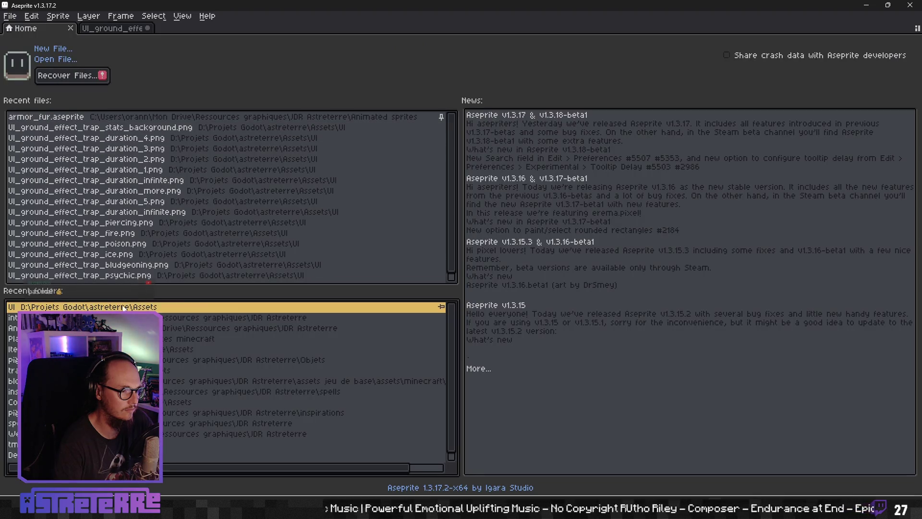
pyautogui.click(601, 187)
pyautogui.write('uses')
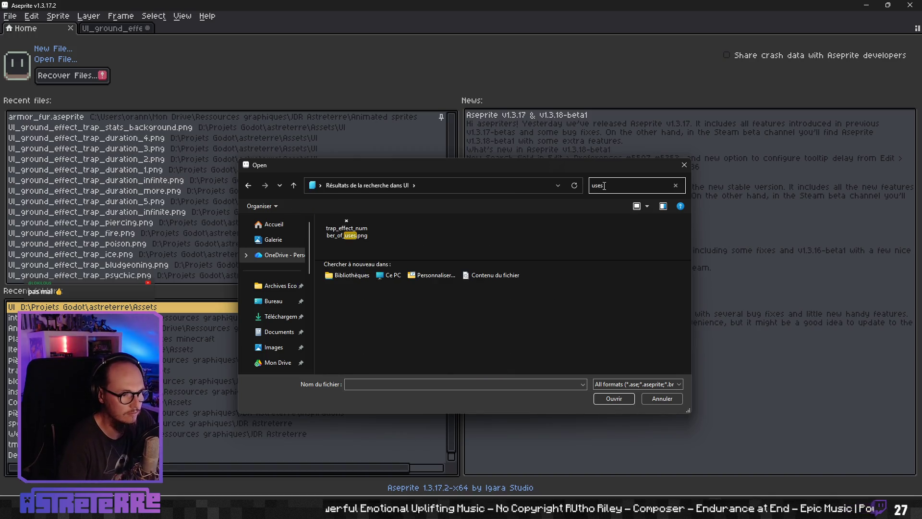
pyautogui.click(347, 235)
pyautogui.click(614, 399)
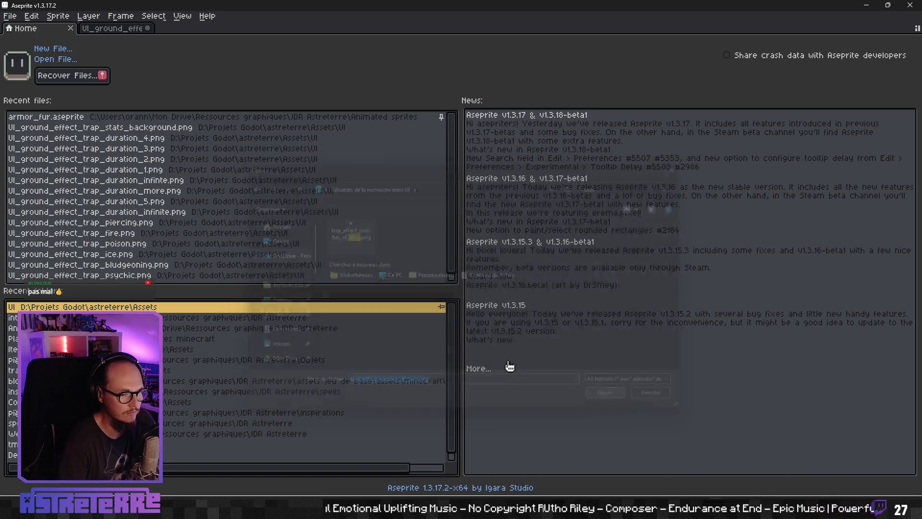
# Step: Select the whole uses icon sprite, then return to the overlay document's lifetime layer
pyautogui.moveTo(526, 146); pyautogui.dragTo(460, 166)
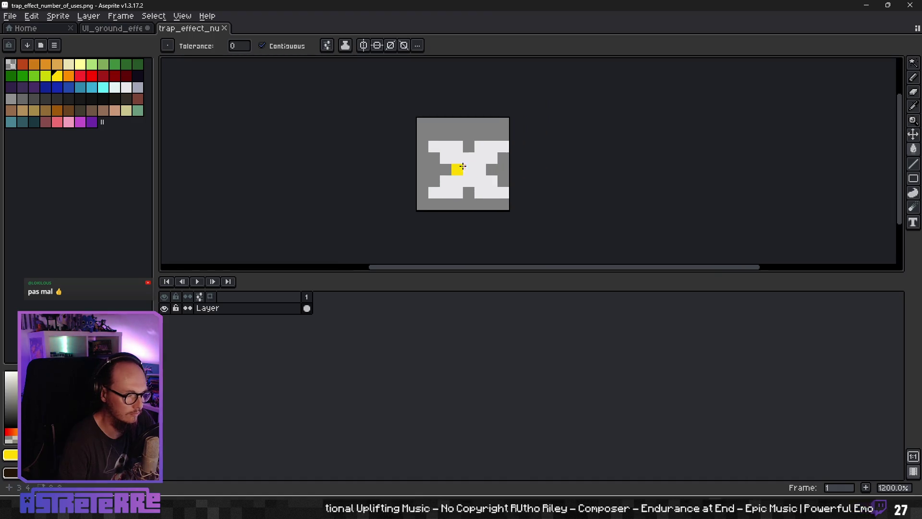
pyautogui.hotkey('ctrl', 'a')
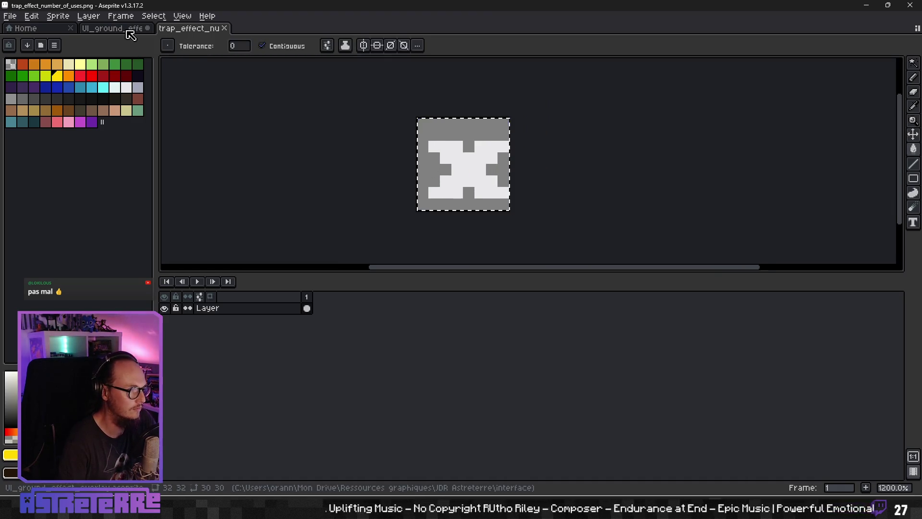
pyautogui.hotkey('ctrl', 'shift', 'Tab')
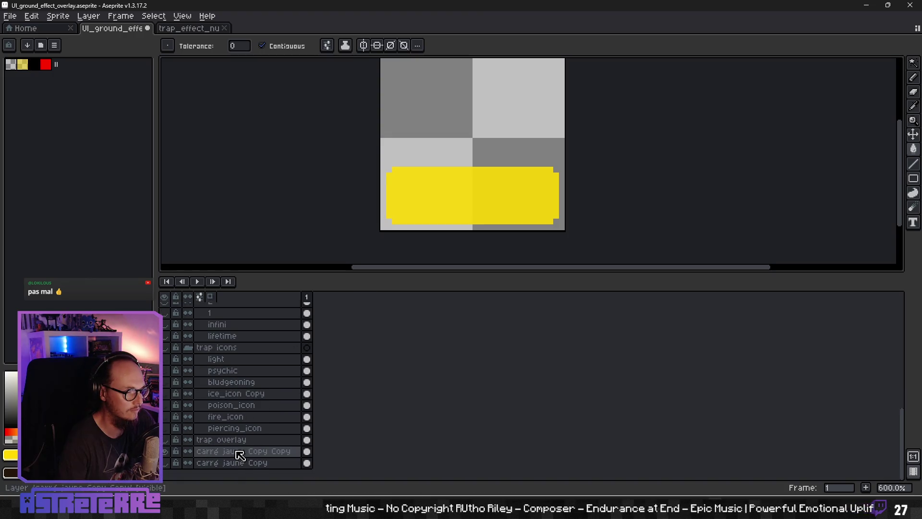
pyautogui.scroll(3, 231, 336)
pyautogui.click(227, 371)
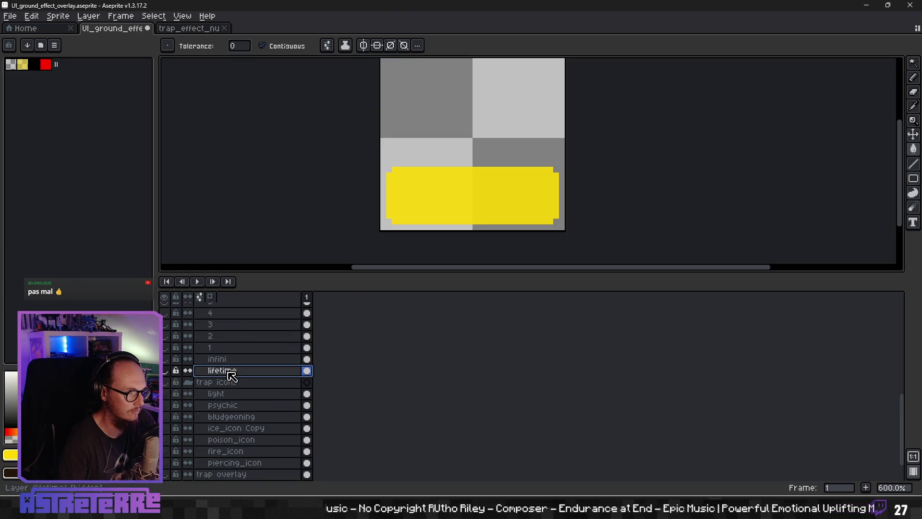
pyautogui.scroll(2, 231, 373)
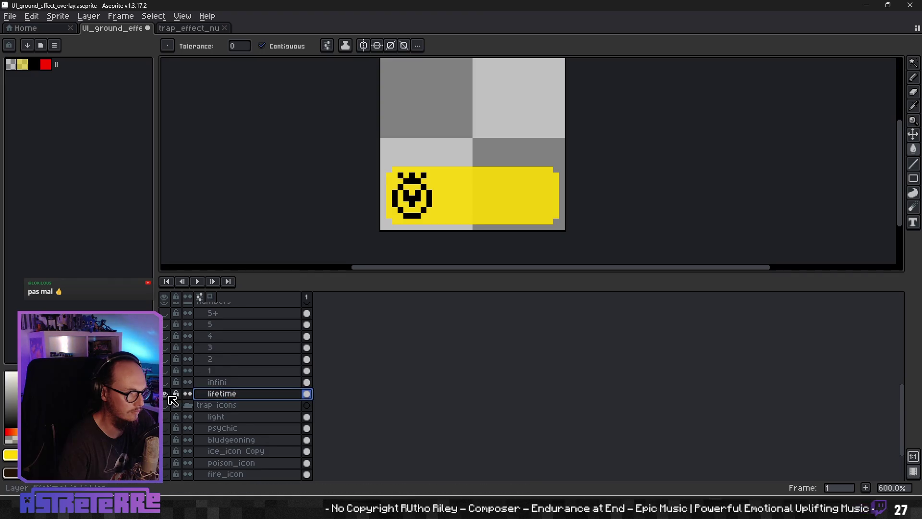
# Step: Add a new layer above lifetime and name it 'uses'
pyautogui.rightClick(233, 396)
pyautogui.moveTo(269, 422)
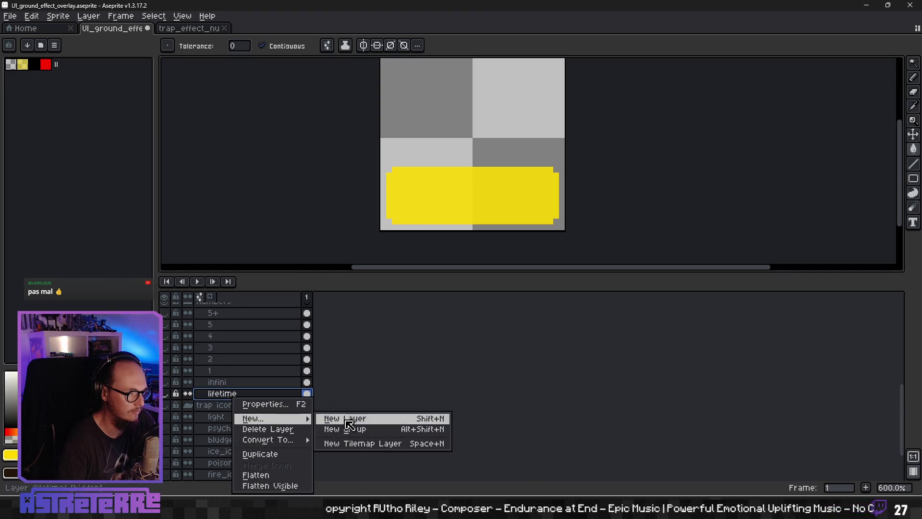
pyautogui.click(331, 418)
pyautogui.doubleClick(225, 395)
pyautogui.write('uses')
pyautogui.press('Return')
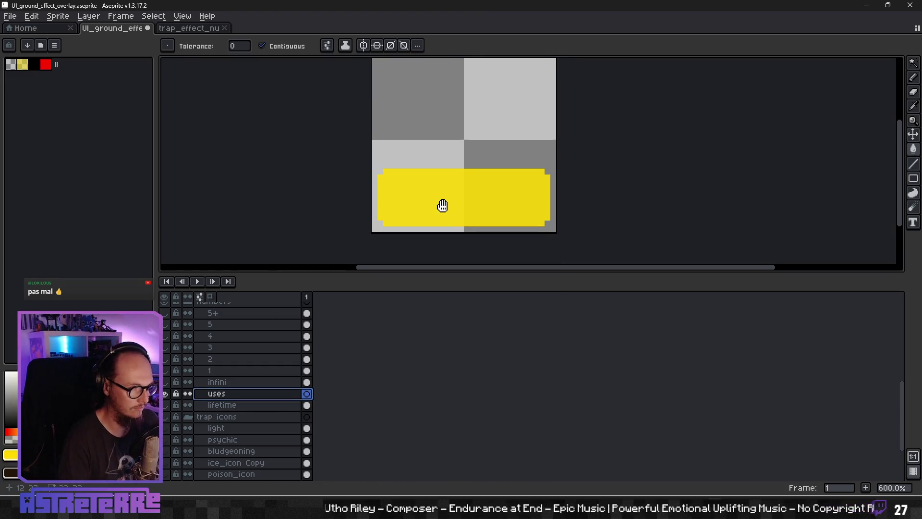
# Step: Paste the X onto the left end of the yellow bar and fill it black
pyautogui.hotkey('ctrl', 'v')
pyautogui.moveTo(406, 83)
pyautogui.mouseDown()
pyautogui.moveTo(425, 197)
pyautogui.moveTo(414, 209)
pyautogui.mouseUp()
pyautogui.click(913, 149)
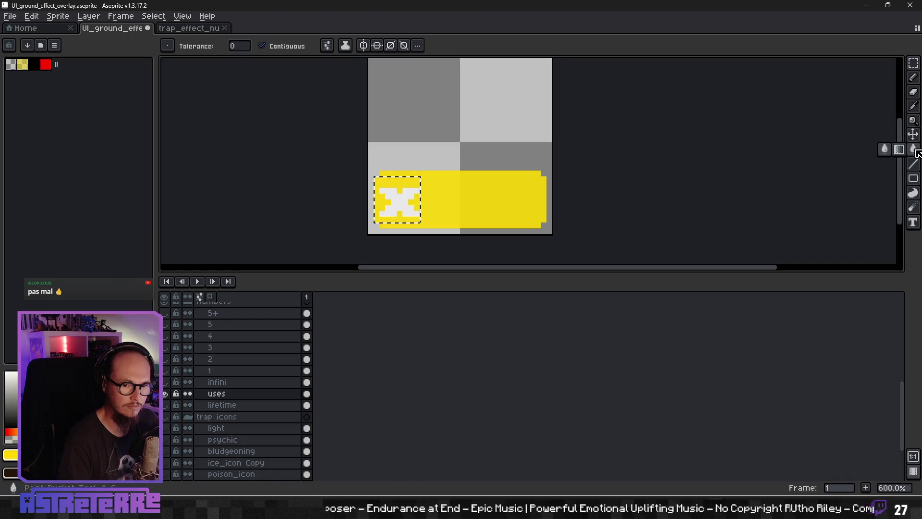
pyautogui.click(34, 64)
pyautogui.click(417, 197)
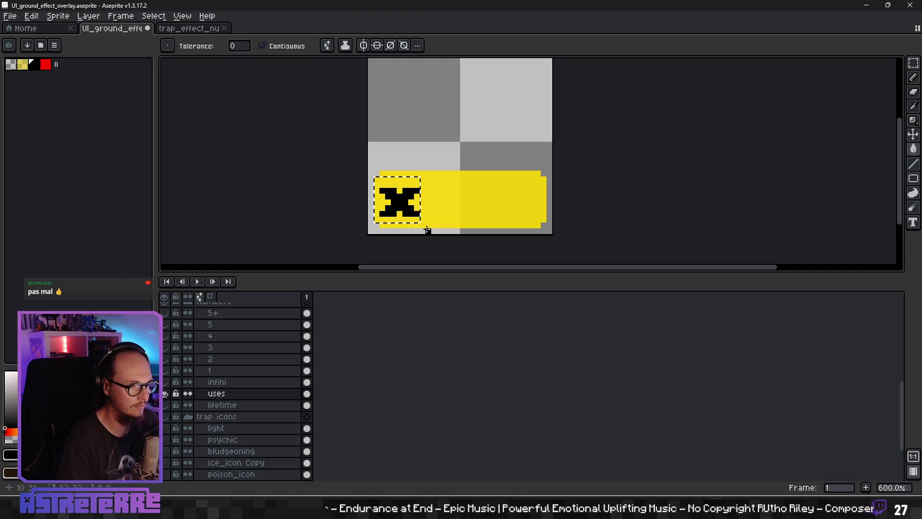
pyautogui.hotkey('ctrl', 'd')
pyautogui.moveTo(458, 211); pyautogui.dragTo(426, 196)
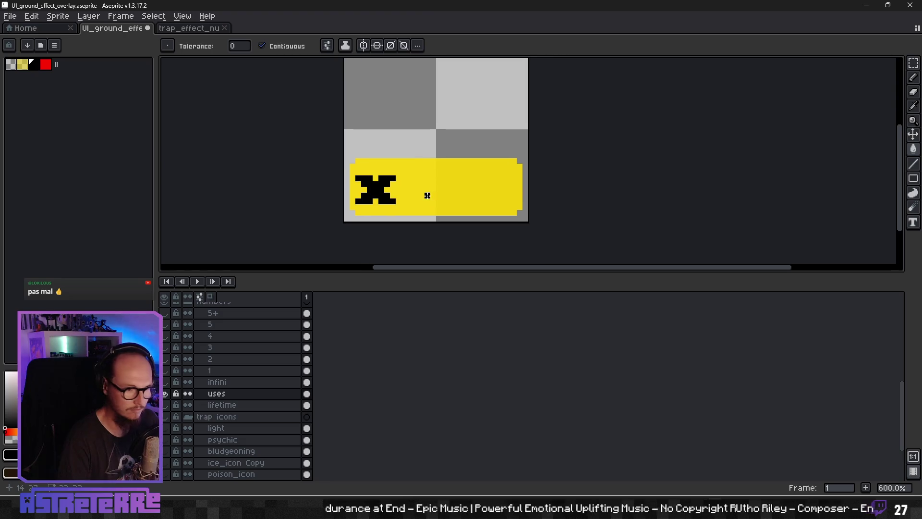
# Step: Hide the lifetime clock icon and preview the X beside the 1 and 5+ labels
pyautogui.scroll(1, 426, 195)
pyautogui.click(166, 394)
pyautogui.click(167, 401)
pyautogui.click(167, 401)
pyautogui.click(167, 402)
pyautogui.click(167, 402)
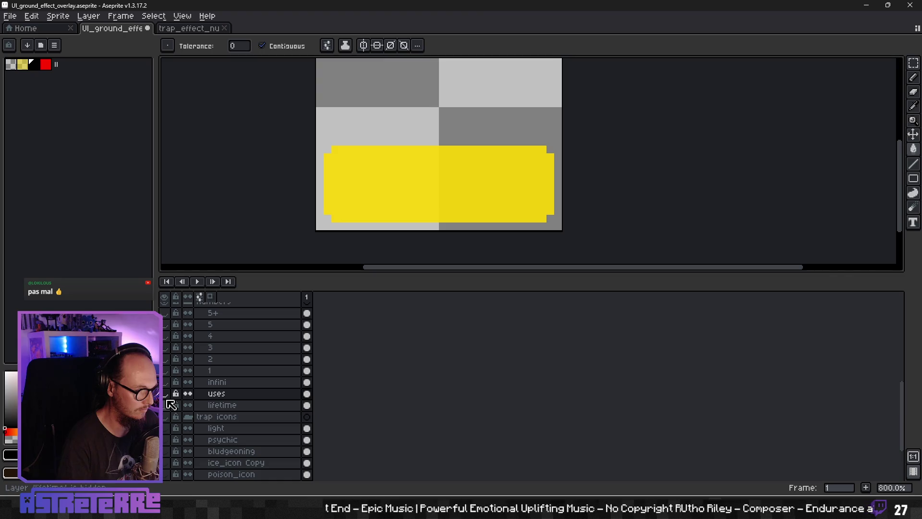
pyautogui.click(166, 394)
pyautogui.click(166, 393)
pyautogui.click(166, 393)
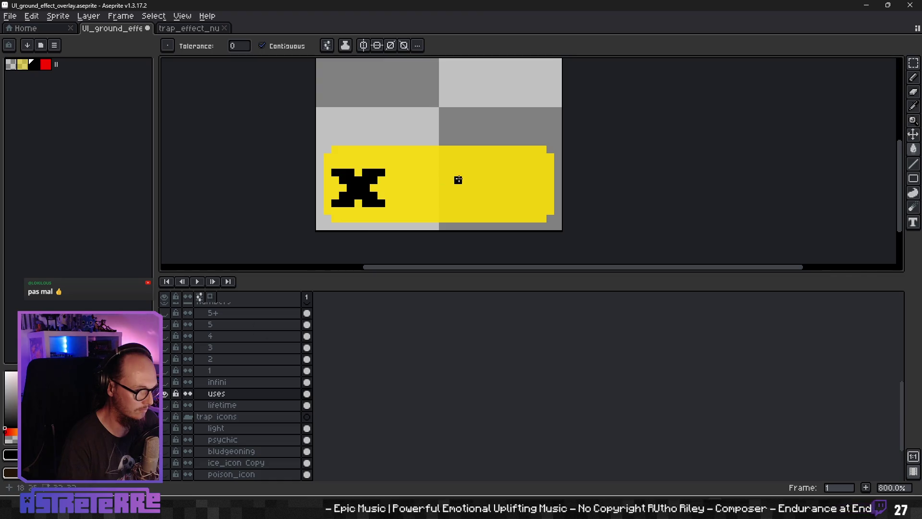
pyautogui.click(167, 373)
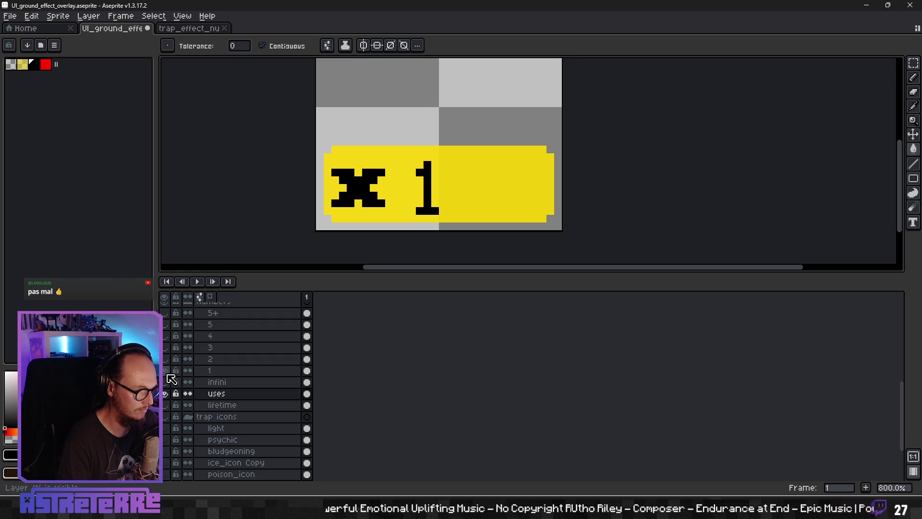
pyautogui.click(167, 373)
pyautogui.click(167, 313)
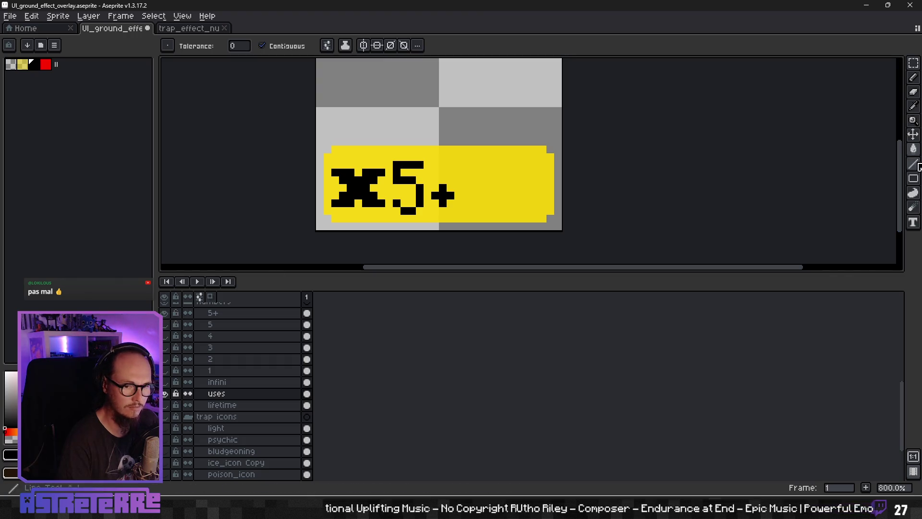
# Step: Move the X on the uses layer down to line up with the 5+ label
pyautogui.press('v')
pyautogui.click(216, 394)
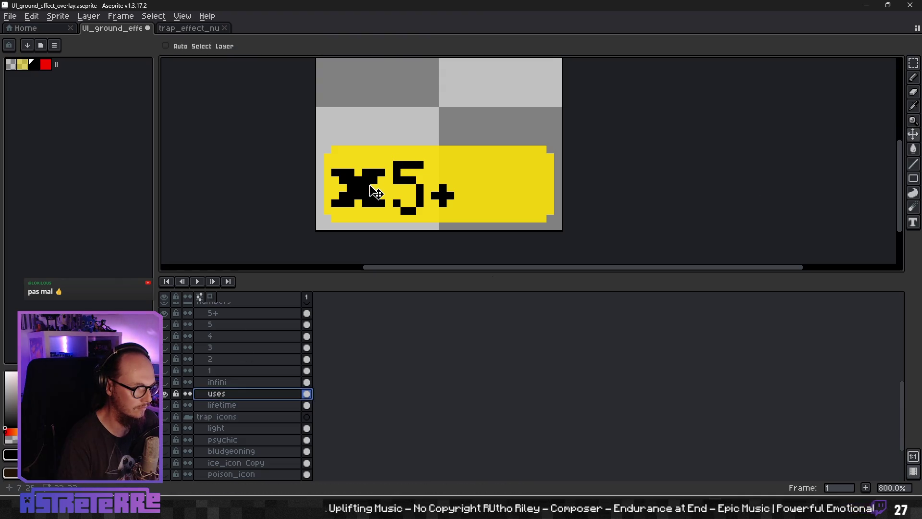
pyautogui.scroll(-2, 444, 198)
pyautogui.scroll(4, 418, 199)
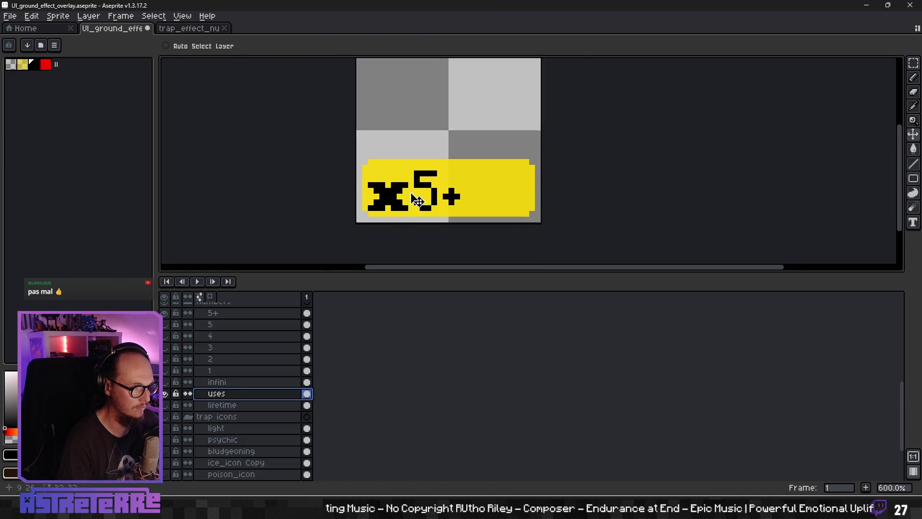
pyautogui.moveTo(379, 198); pyautogui.dragTo(380, 206)
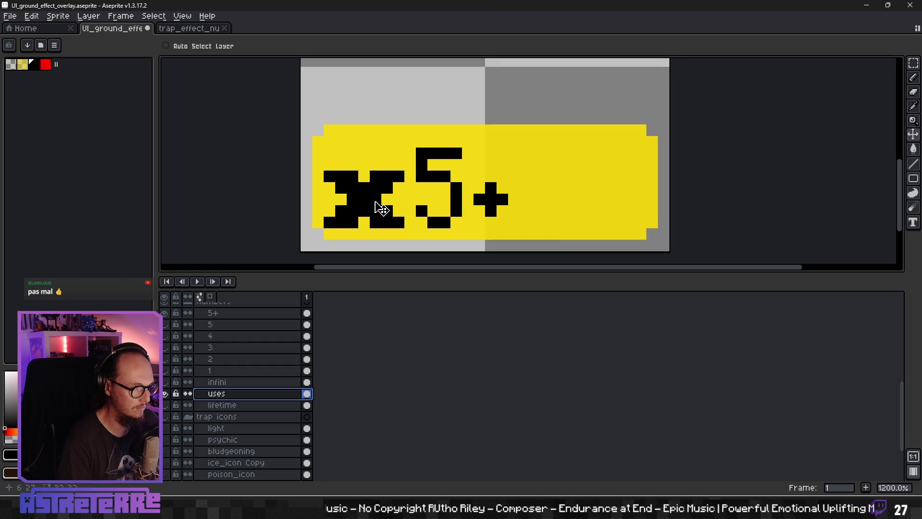
pyautogui.scroll(-5, 457, 200)
pyautogui.scroll(4, 412, 187)
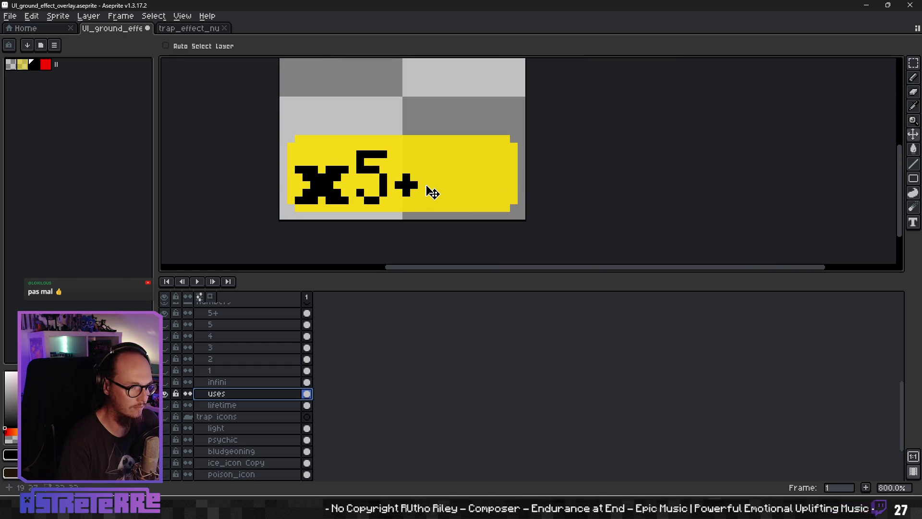
# Step: Hide 5+ and compare the X's position against the 1, 2 and 3 digit layers
pyautogui.click(165, 393)
pyautogui.click(165, 382)
pyautogui.click(165, 381)
pyautogui.click(165, 393)
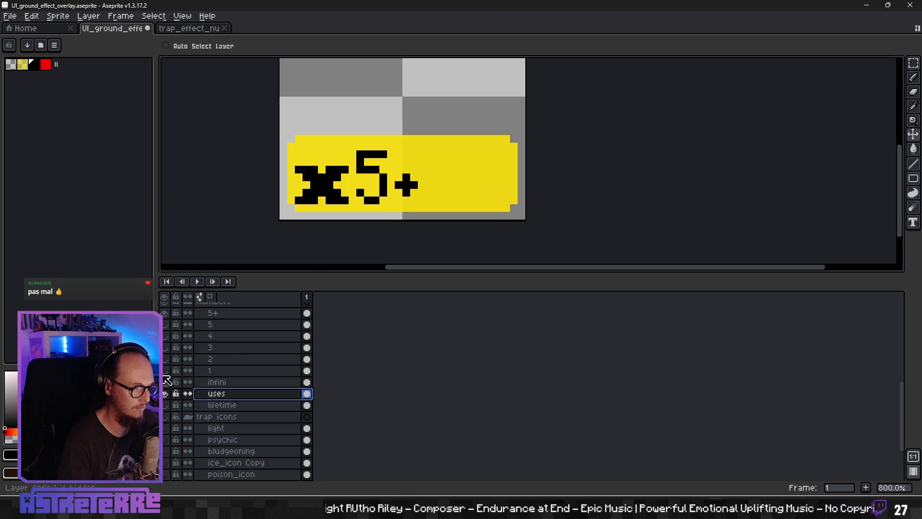
pyautogui.click(165, 373)
pyautogui.click(164, 372)
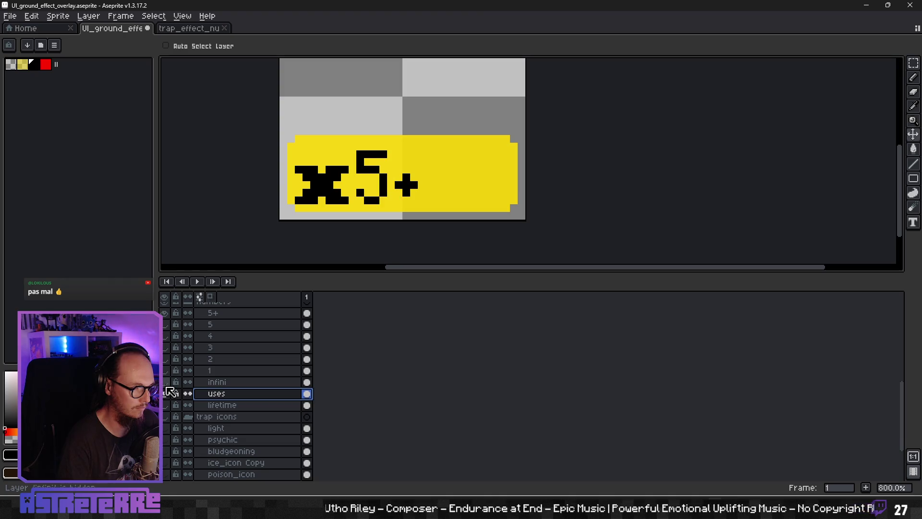
pyautogui.click(164, 312)
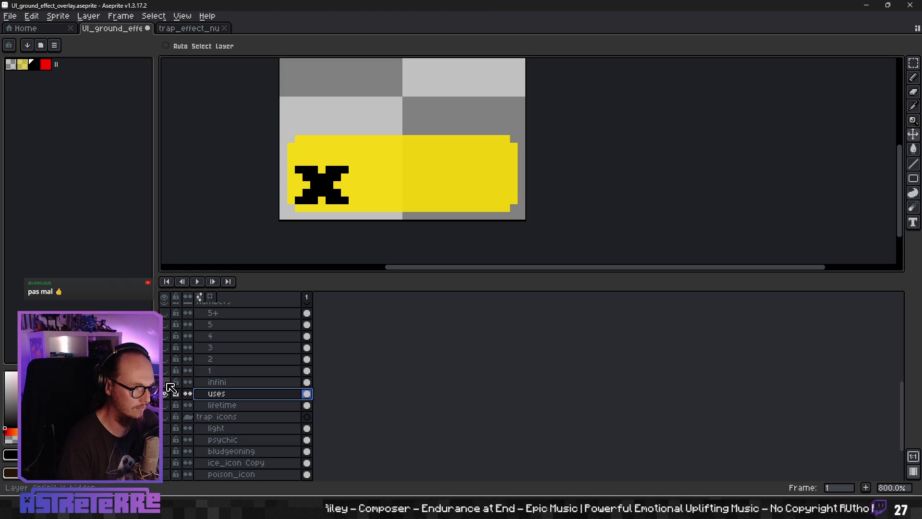
pyautogui.click(165, 372)
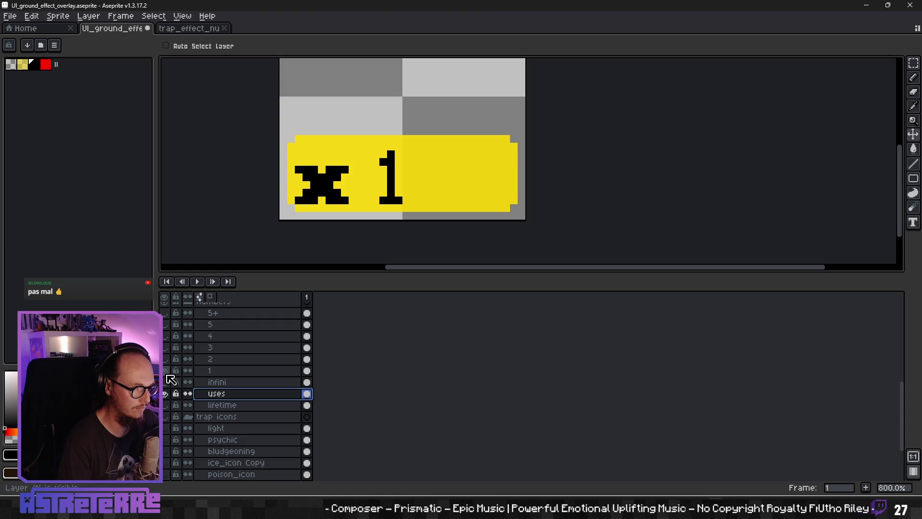
pyautogui.click(165, 370)
pyautogui.click(165, 371)
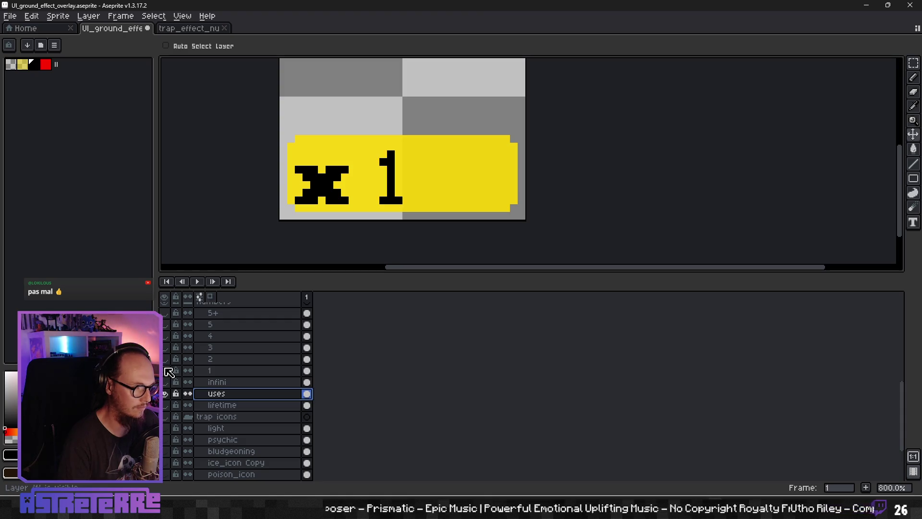
pyautogui.click(165, 370)
pyautogui.click(165, 364)
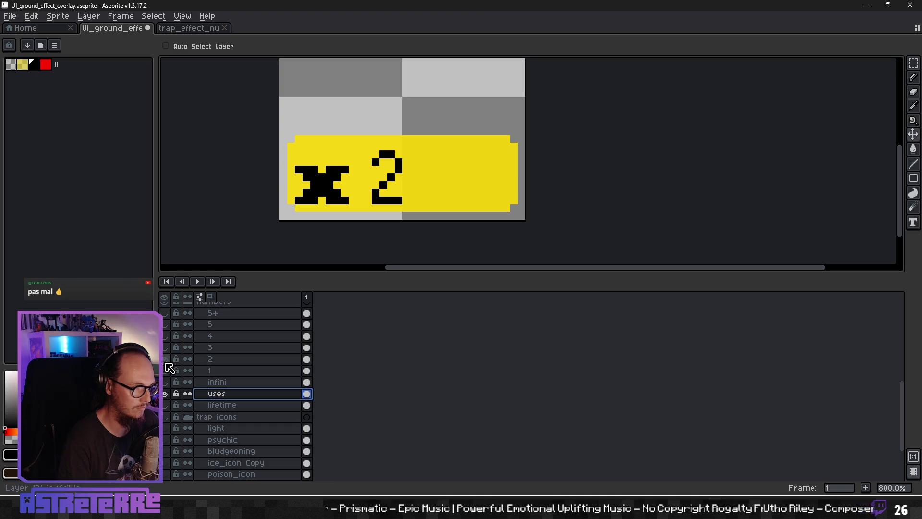
pyautogui.click(165, 364)
pyautogui.click(166, 348)
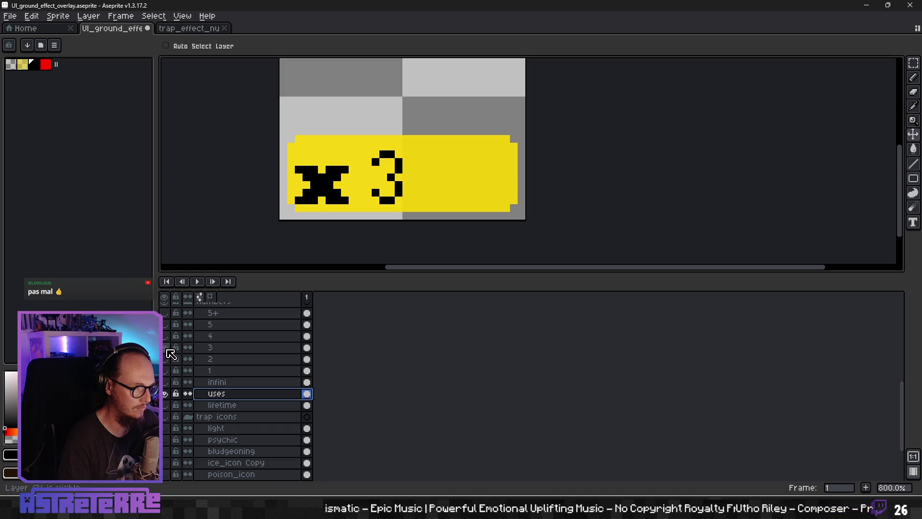
pyautogui.click(166, 348)
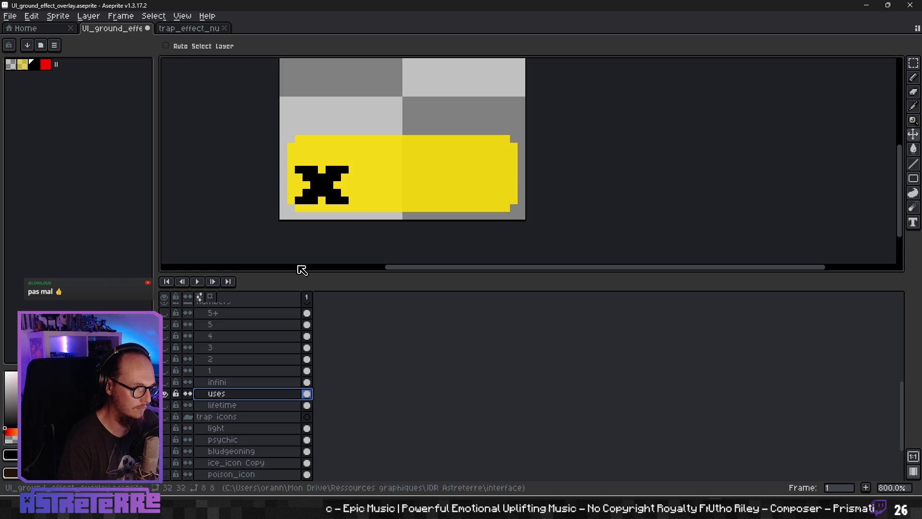
# Step: Shift the X slightly right and check its spacing beside 1, 2 and 3
pyautogui.moveTo(344, 206); pyautogui.dragTo(352, 205)
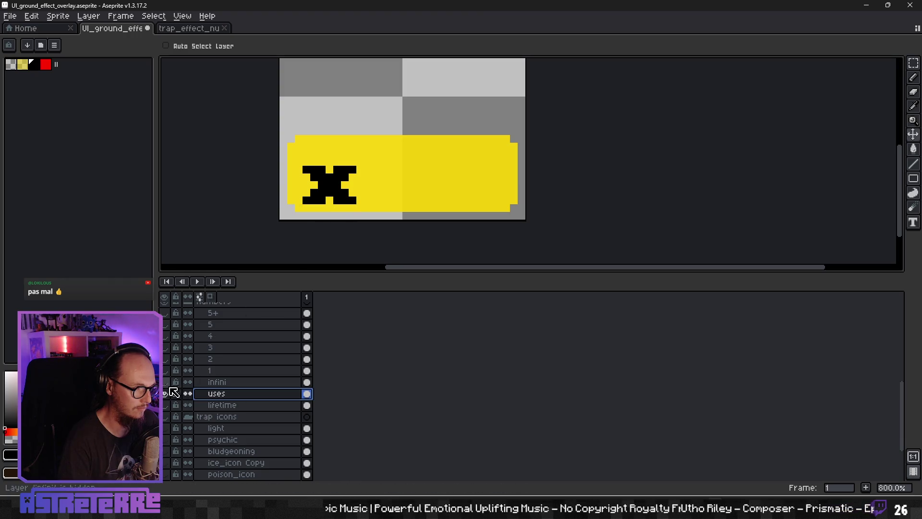
pyautogui.click(166, 373)
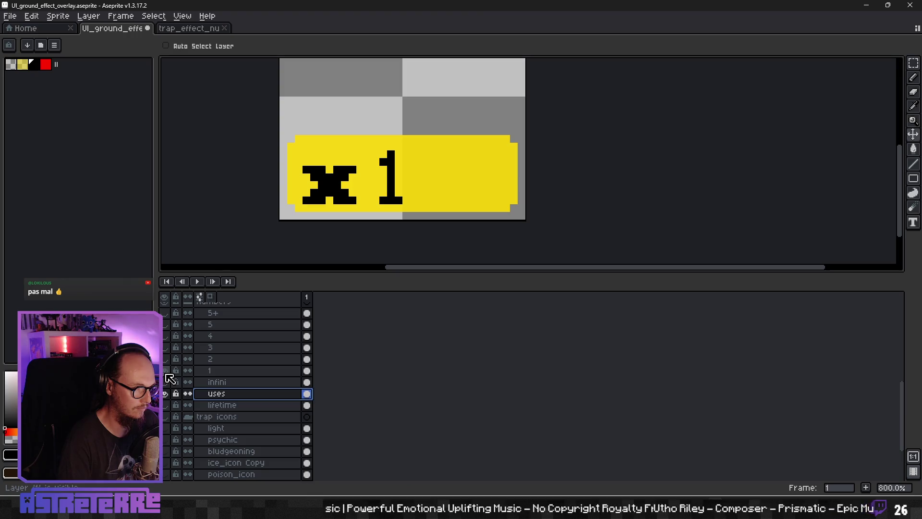
pyautogui.click(166, 370)
pyautogui.click(166, 359)
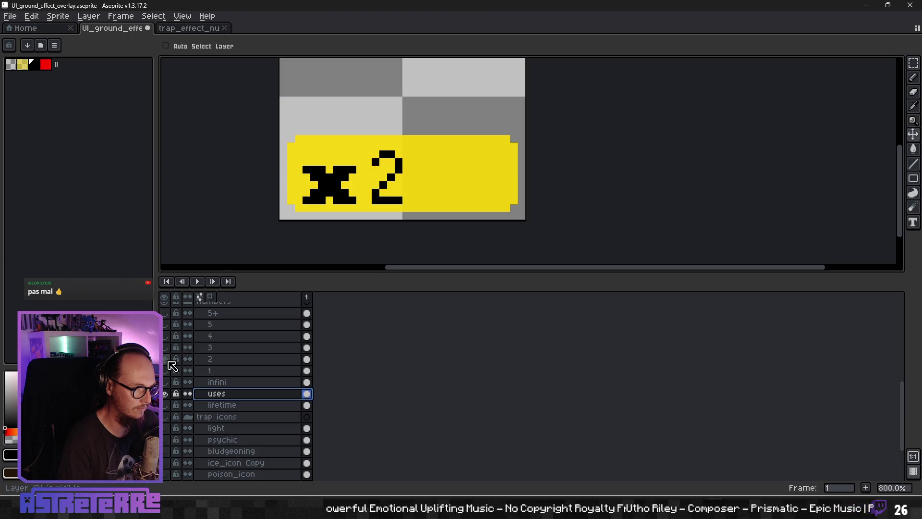
pyautogui.click(166, 359)
pyautogui.click(166, 347)
pyautogui.click(166, 347)
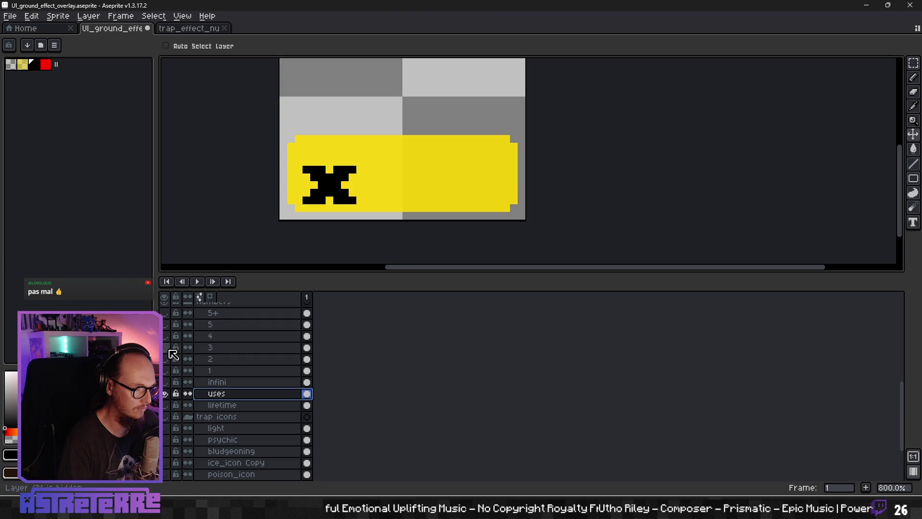
pyautogui.scroll(-3, 197, 404)
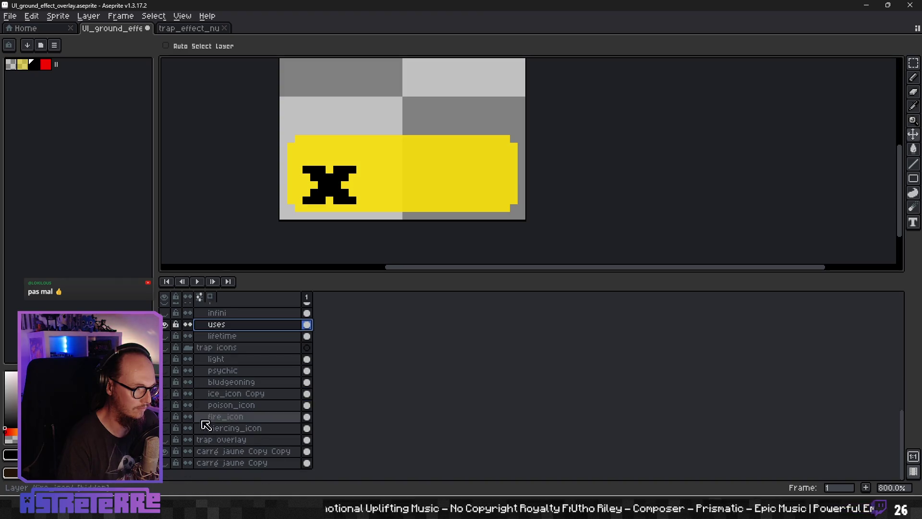
# Step: Hide the yellow background, show the infinity symbol and nudge the X two pixels left
pyautogui.click(166, 452)
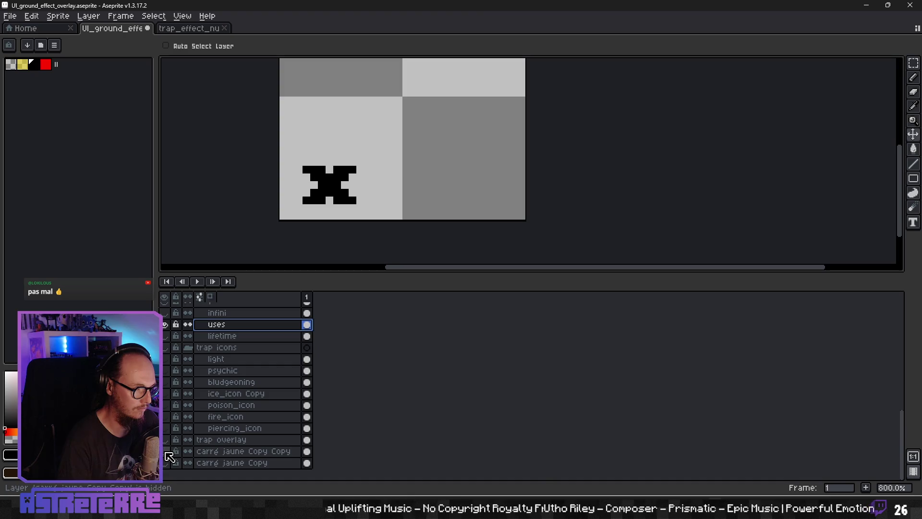
pyautogui.scroll(2, 200, 395)
pyautogui.scroll(2, 200, 395)
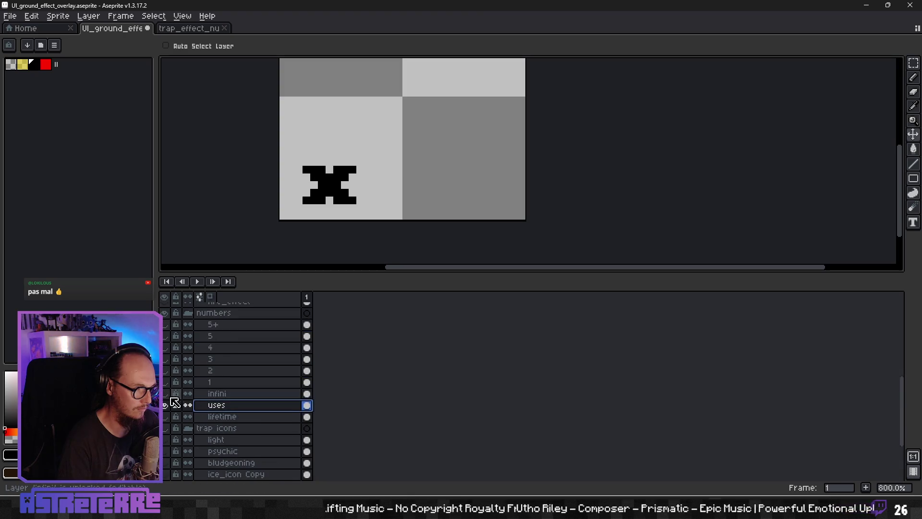
pyautogui.click(165, 394)
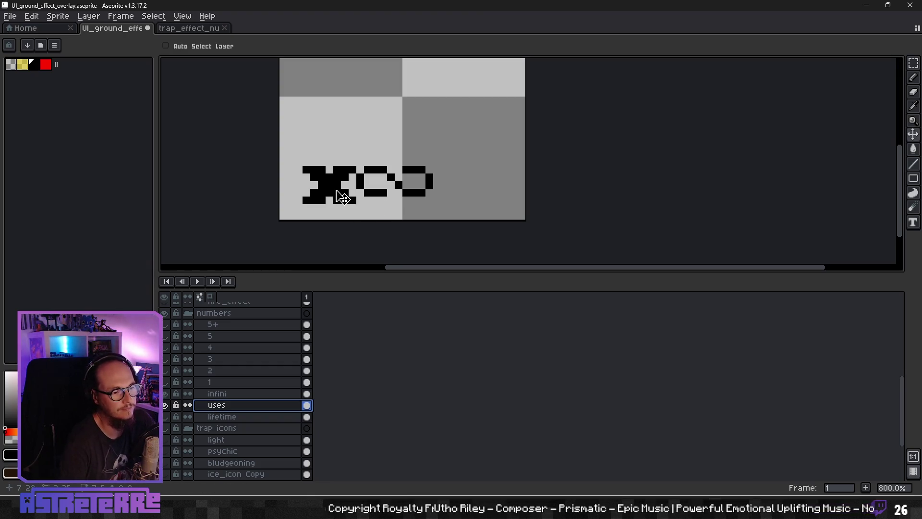
pyautogui.moveTo(343, 197); pyautogui.dragTo(335, 197)
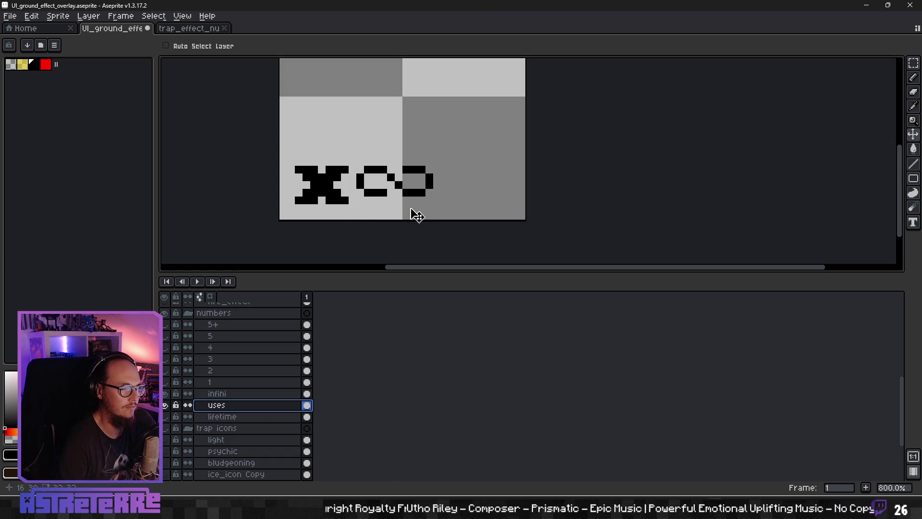
# Step: Hide the infinity symbol and shift the x two pixels right so it reads x 1
pyautogui.scroll(-6, 379, 198)
pyautogui.scroll(5, 408, 198)
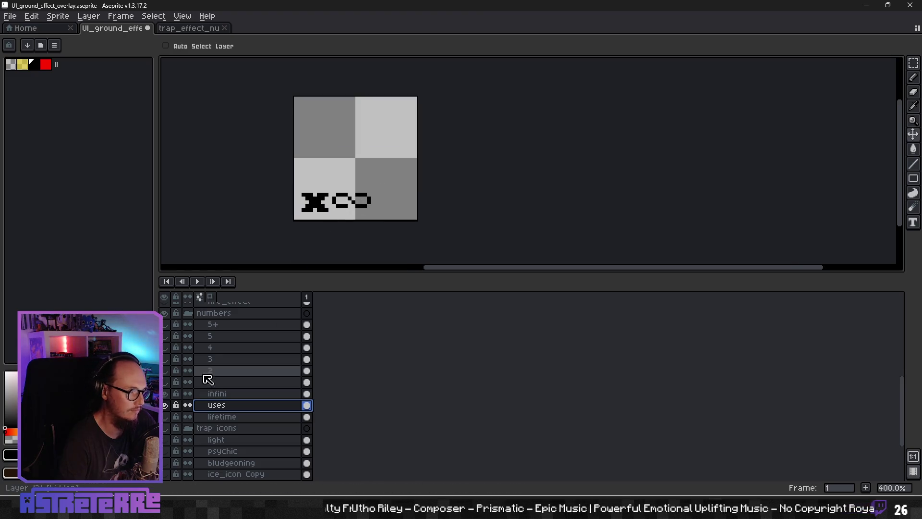
pyautogui.click(165, 407)
pyautogui.click(165, 406)
pyautogui.click(165, 395)
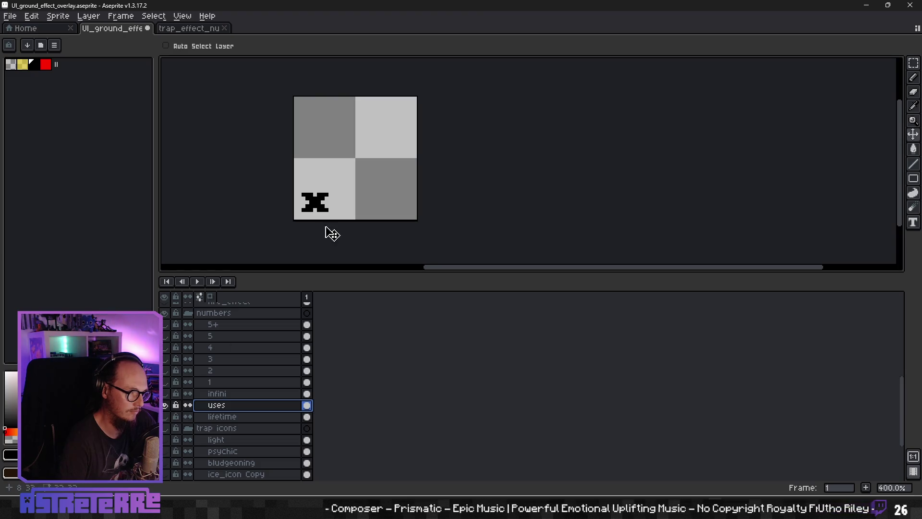
pyautogui.moveTo(319, 210); pyautogui.dragTo(323, 211)
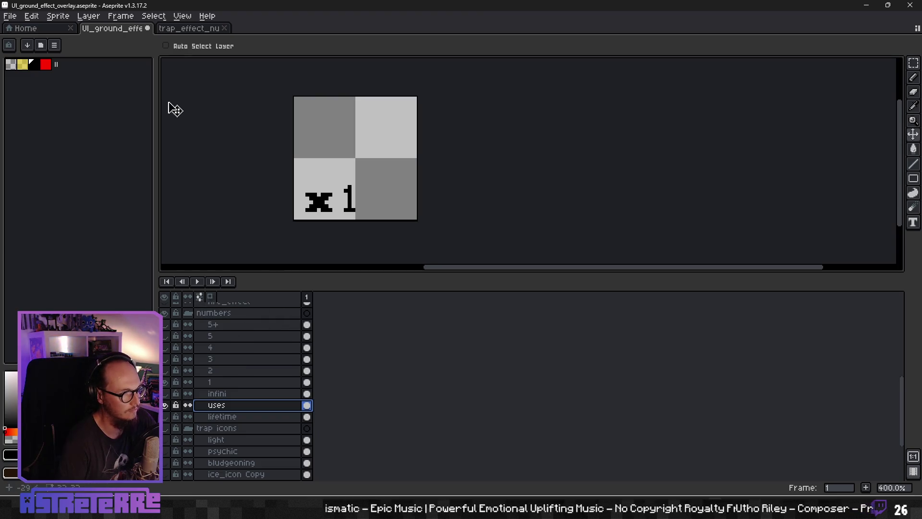
pyautogui.click(10, 15)
# Step: Export the overlay as UI_ground_effect_trap_uses_1.png into the Godot Assets UI folder
pyautogui.moveTo(46, 112)
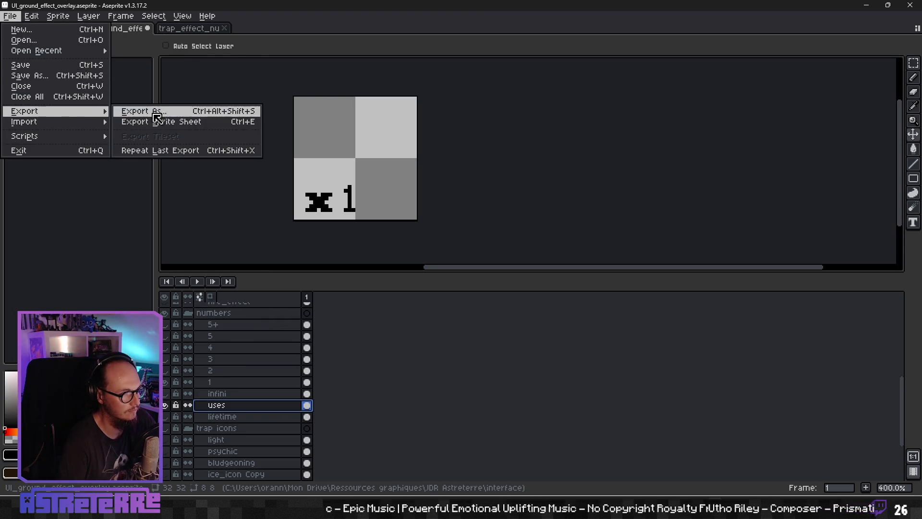
pyautogui.click(160, 115)
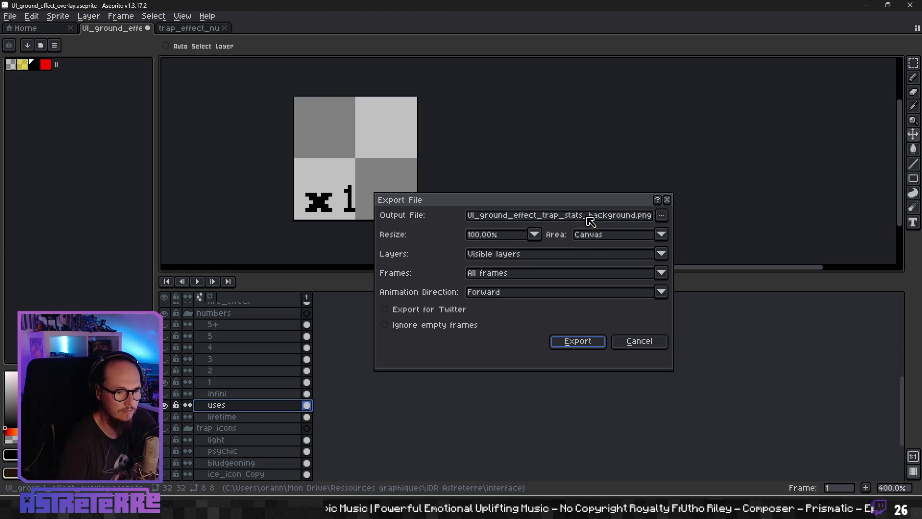
pyautogui.click(662, 216)
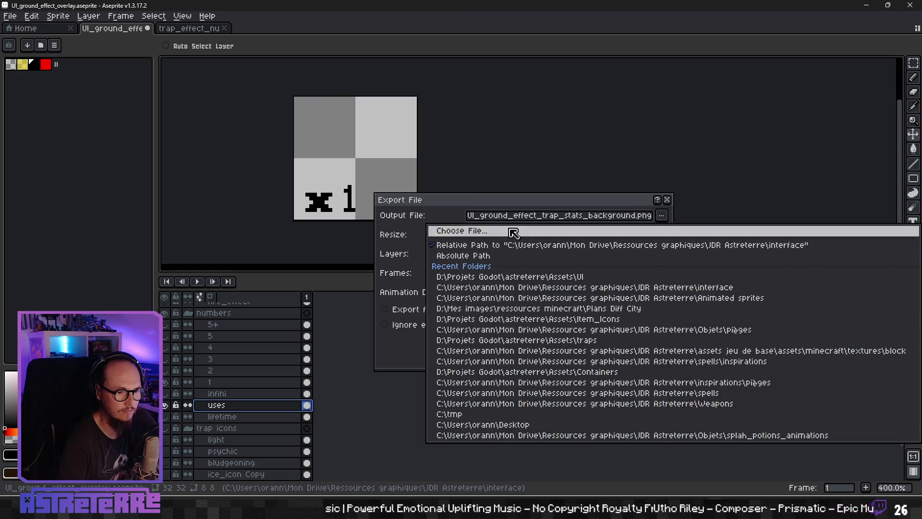
pyautogui.click(506, 231)
pyautogui.click(394, 235)
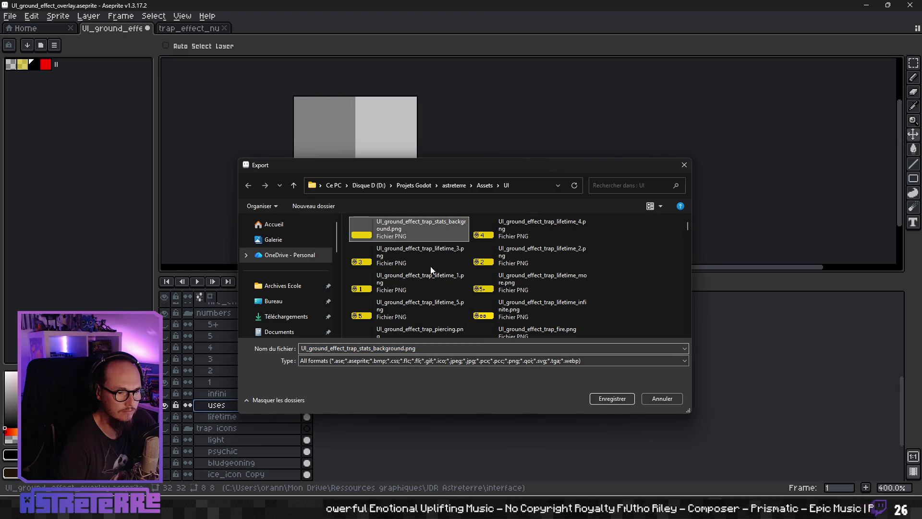
pyautogui.click(385, 348)
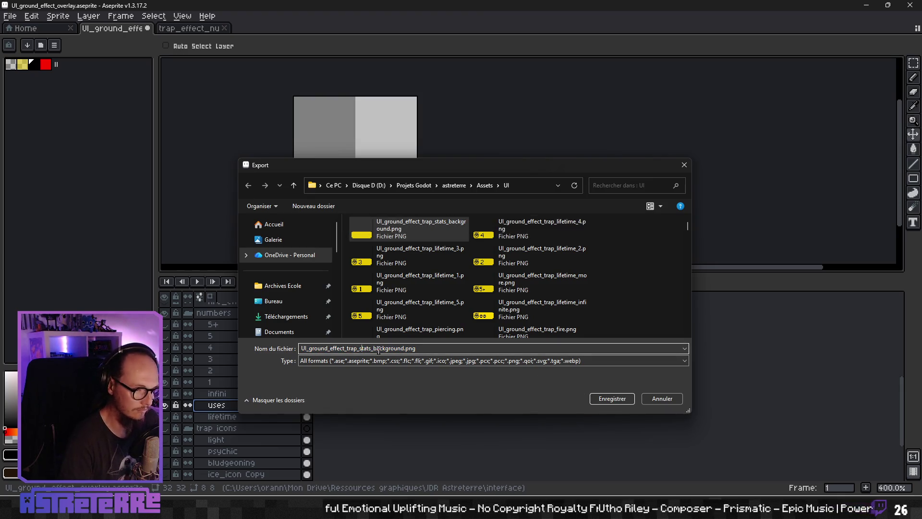
pyautogui.click(506, 228)
pyautogui.click(379, 349)
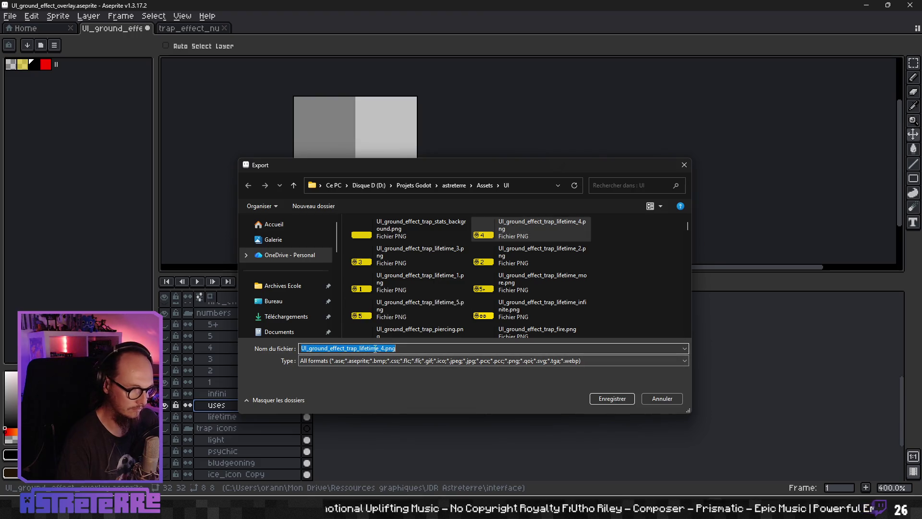
pyautogui.write('uses_1')
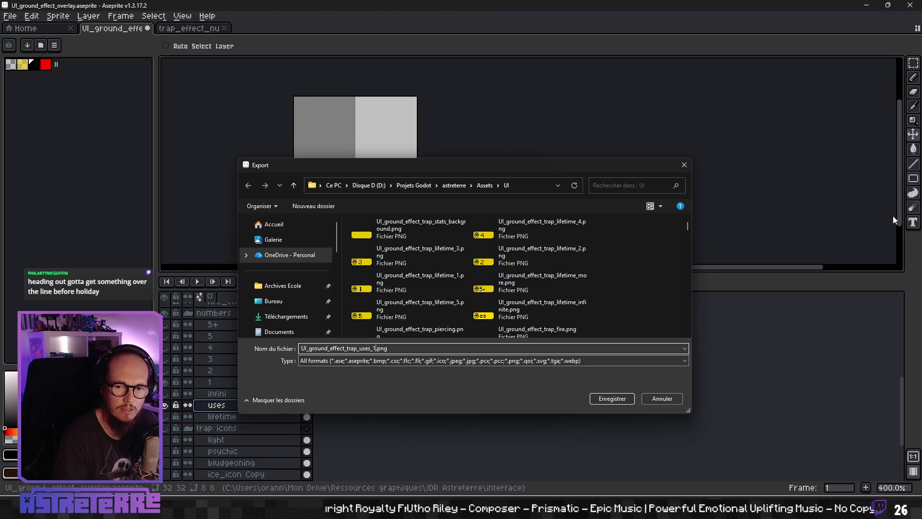
pyautogui.press('Return')
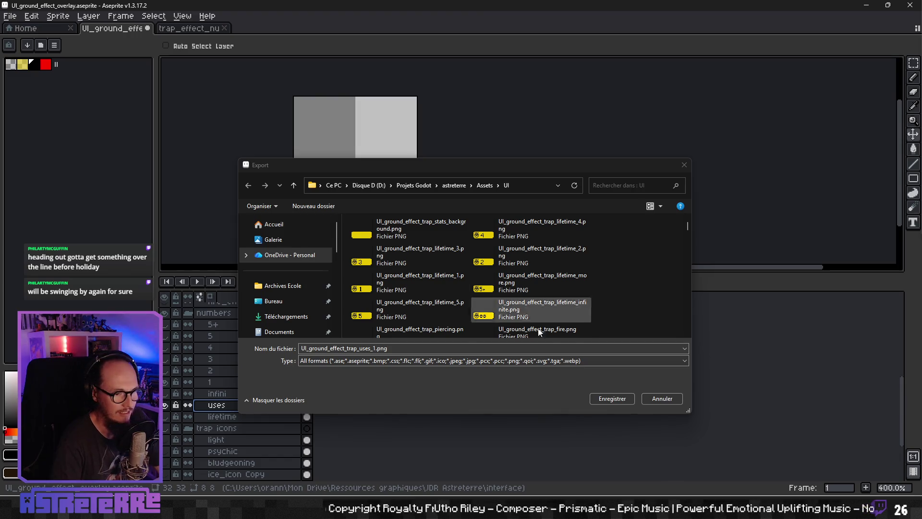
pyautogui.click(618, 387)
pyautogui.click(619, 397)
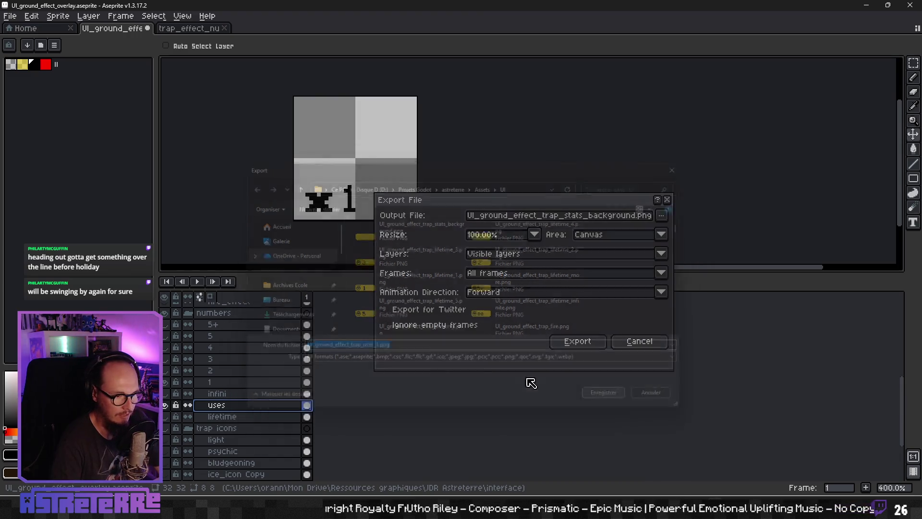
pyautogui.click(557, 346)
# Step: Switch from the 1 to the 2 digit layer and export UI_ground_effect_trap_uses_2.png
pyautogui.click(166, 382)
pyautogui.click(165, 371)
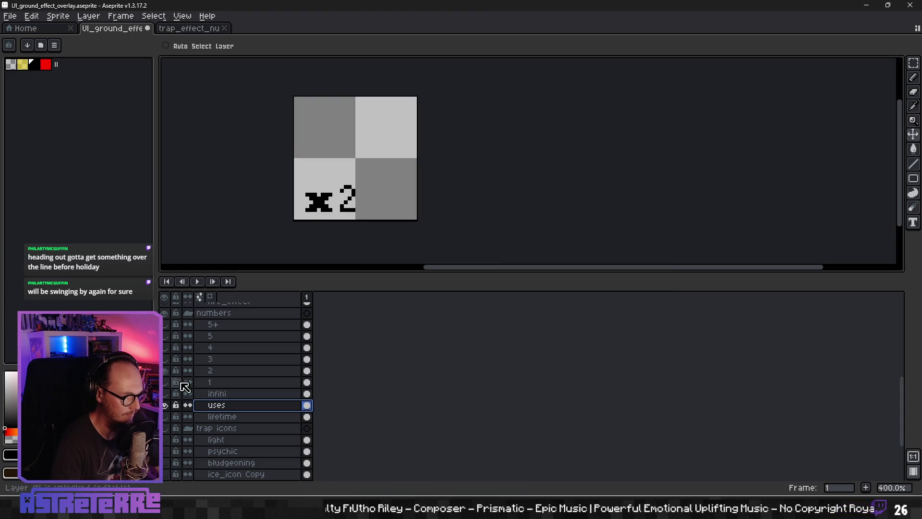
pyautogui.click(10, 16)
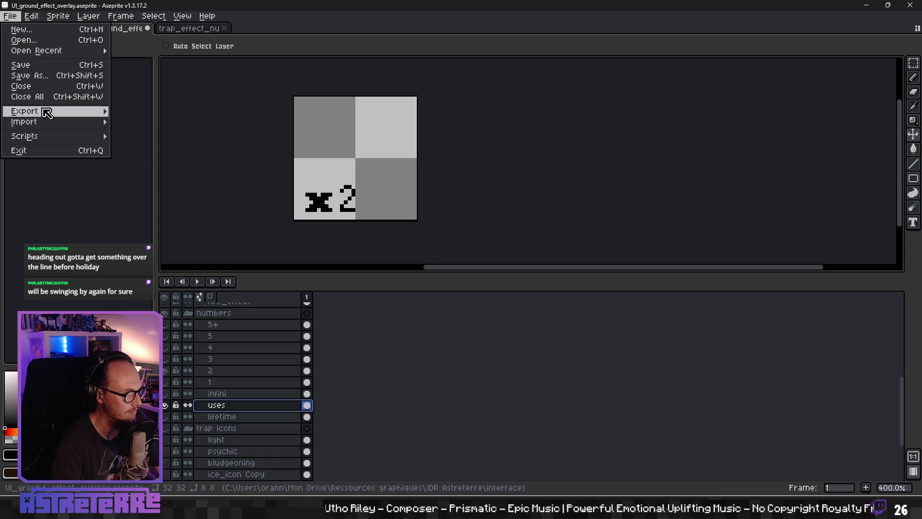
pyautogui.moveTo(39, 111)
pyautogui.click(140, 114)
pyautogui.click(586, 219)
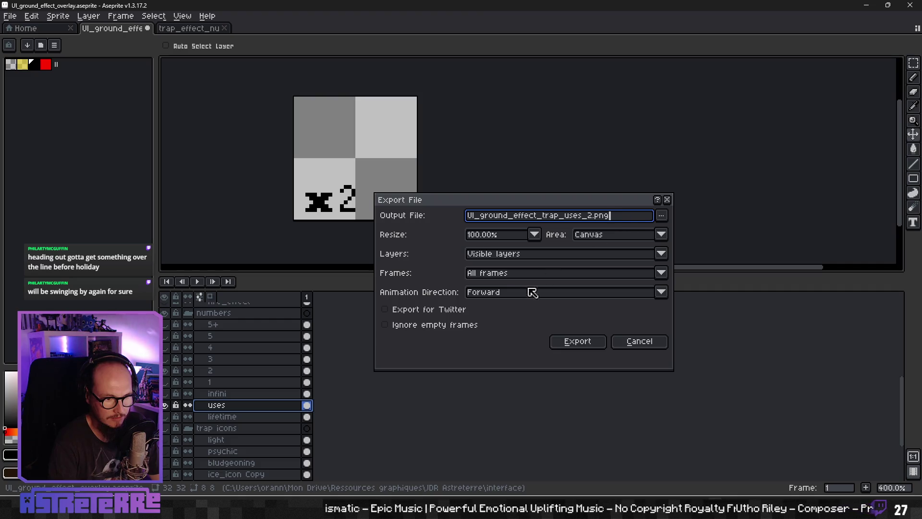
pyautogui.click(661, 215)
pyautogui.click(586, 278)
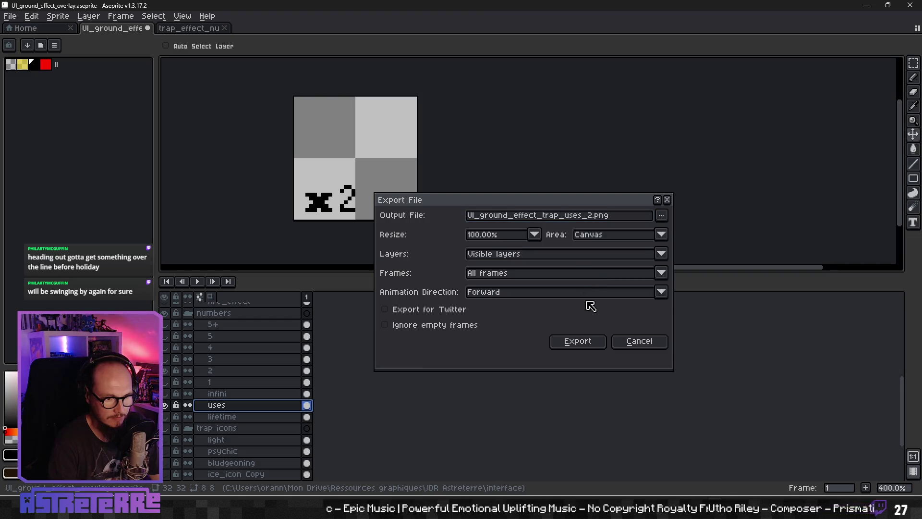
pyautogui.click(576, 341)
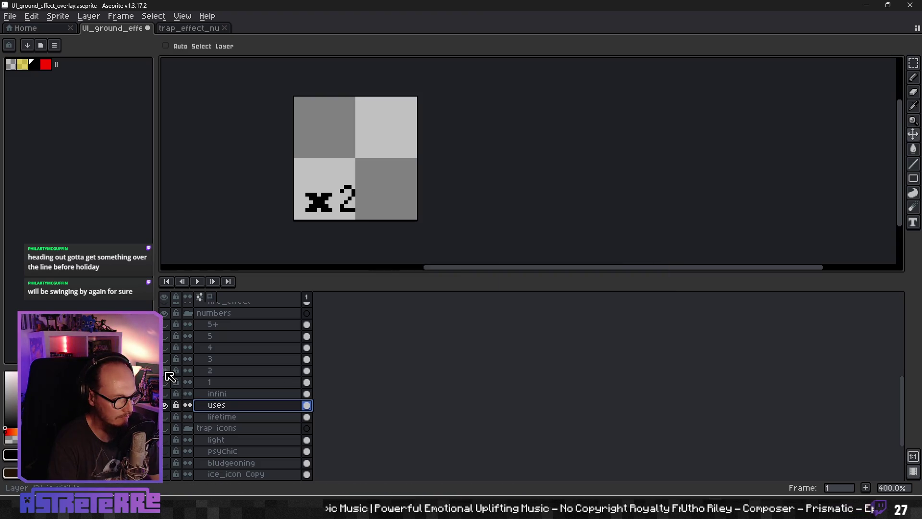
# Step: Export UI_ground_effect_trap_uses_3.png to the Godot Assets UI folder
pyautogui.click(10, 16)
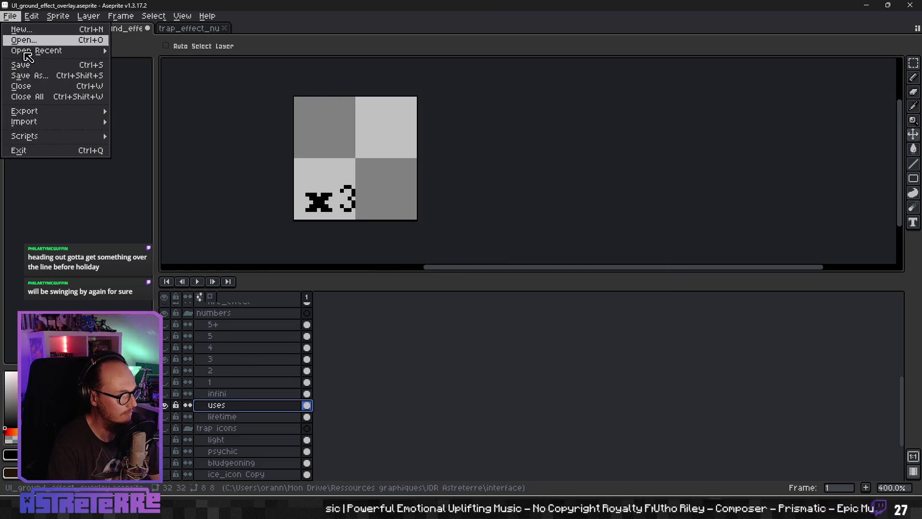
pyautogui.moveTo(50, 113)
pyautogui.click(202, 112)
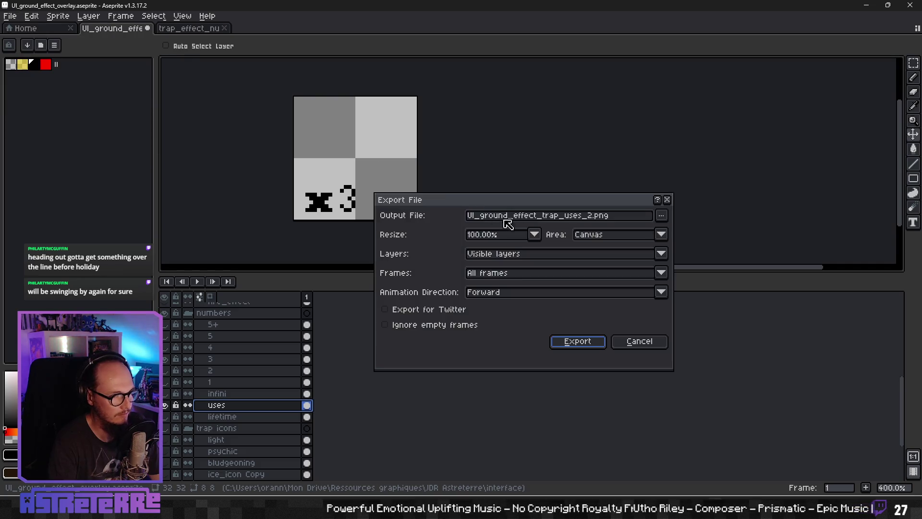
pyautogui.click(663, 217)
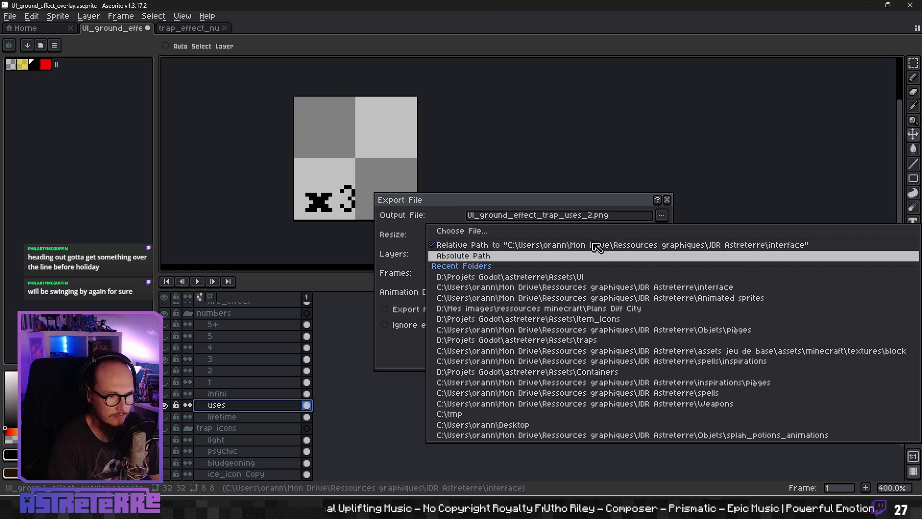
pyautogui.click(556, 279)
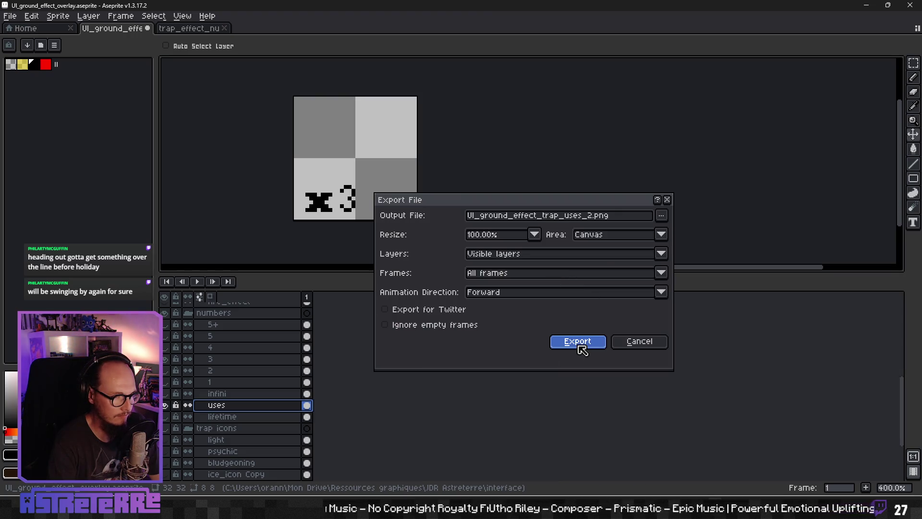
pyautogui.click(594, 219)
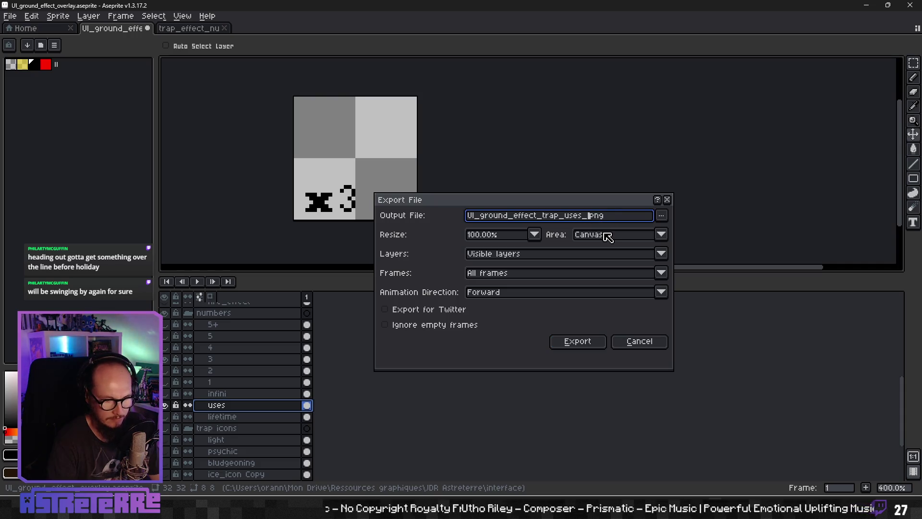
pyautogui.write('3')
pyautogui.click(574, 343)
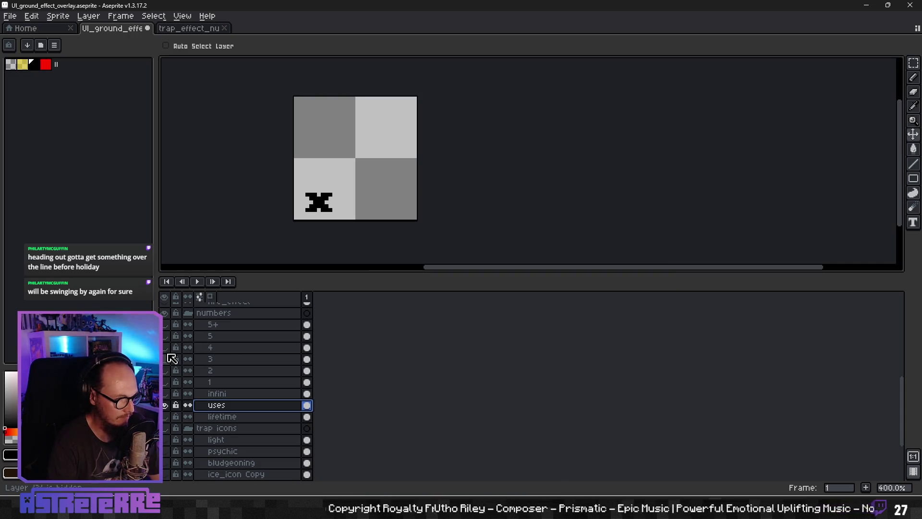
# Step: Export UI_ground_effect_trap_uses_4.png to the same UI folder
pyautogui.click(9, 16)
pyautogui.moveTo(57, 111)
pyautogui.click(160, 112)
pyautogui.click(594, 215)
pyautogui.press('BackSpace')
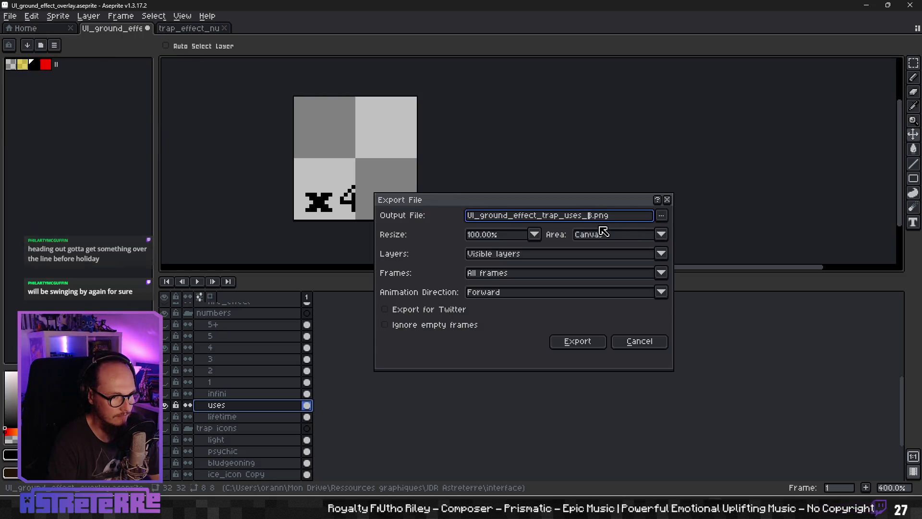
pyautogui.click(662, 215)
pyautogui.click(644, 275)
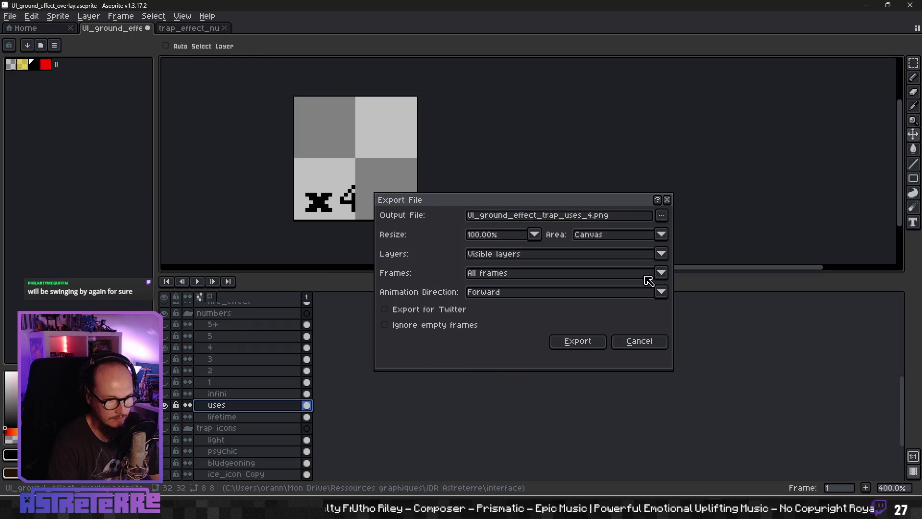
pyautogui.click(574, 342)
# Step: Show the 5 digit layer, export UI_ground_effect_trap_uses_5.png, then switch to the 5+ layer
pyautogui.click(165, 336)
pyautogui.click(10, 16)
pyautogui.moveTo(45, 116)
pyautogui.click(159, 110)
pyautogui.click(590, 216)
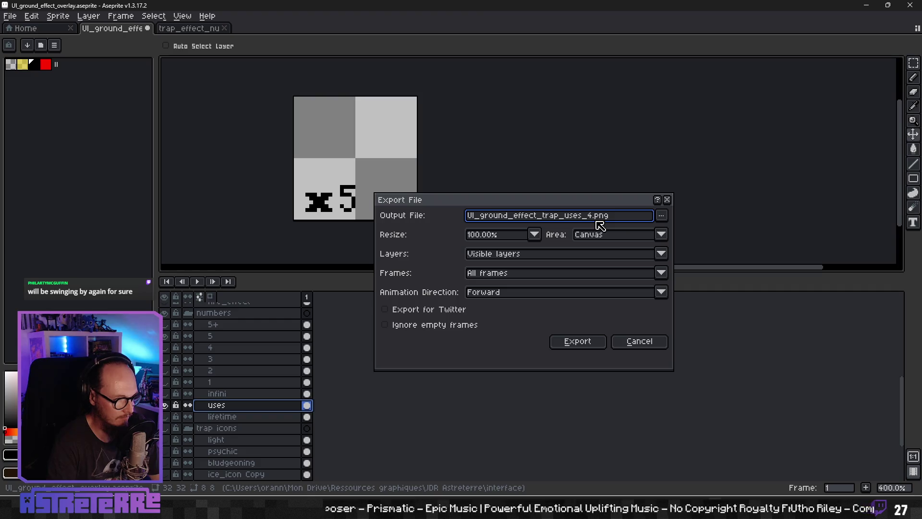
pyautogui.click(661, 216)
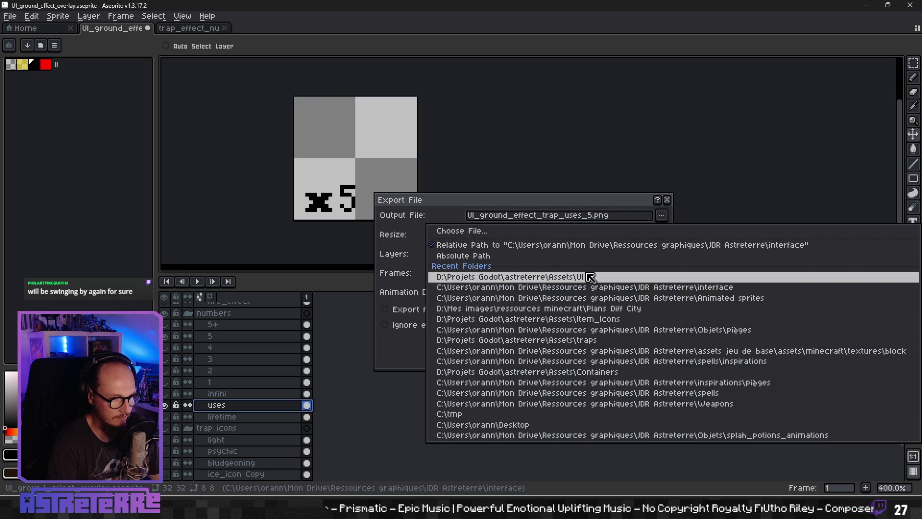
pyautogui.click(590, 275)
pyautogui.click(578, 341)
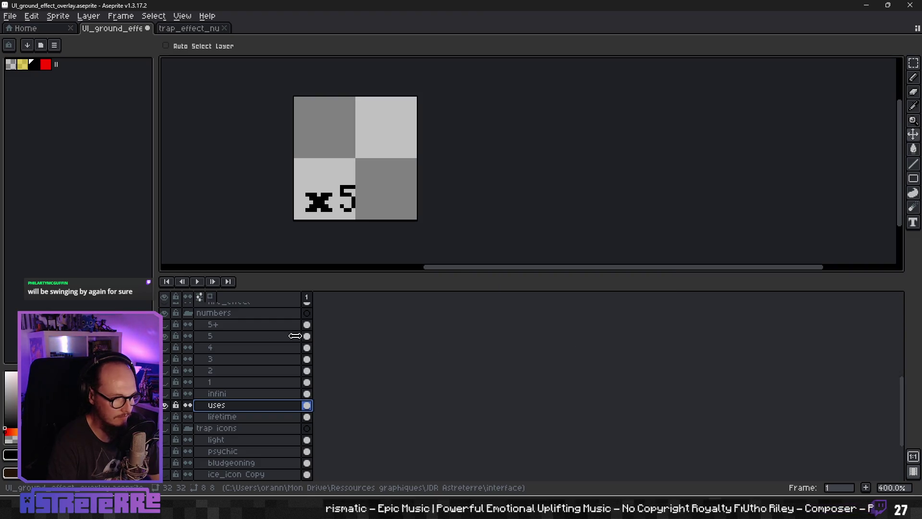
pyautogui.click(165, 336)
pyautogui.click(165, 324)
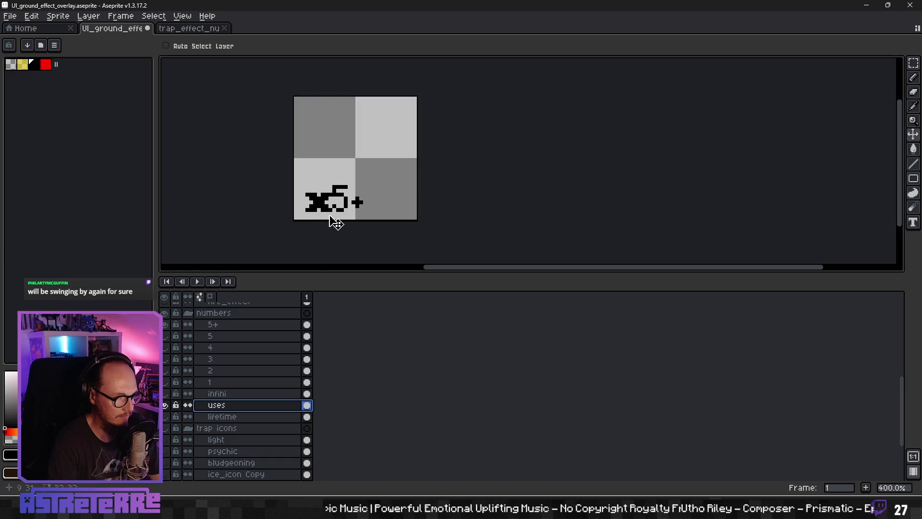
# Step: Nudge the x 9 pixels left and export UI_ground_effect_trap_uses_more.png to the Godot Assets/UI folder
pyautogui.moveTo(323, 214); pyautogui.dragTo(318, 214)
pyautogui.click(10, 16)
pyautogui.moveTo(62, 111)
pyautogui.click(145, 112)
pyautogui.click(590, 216)
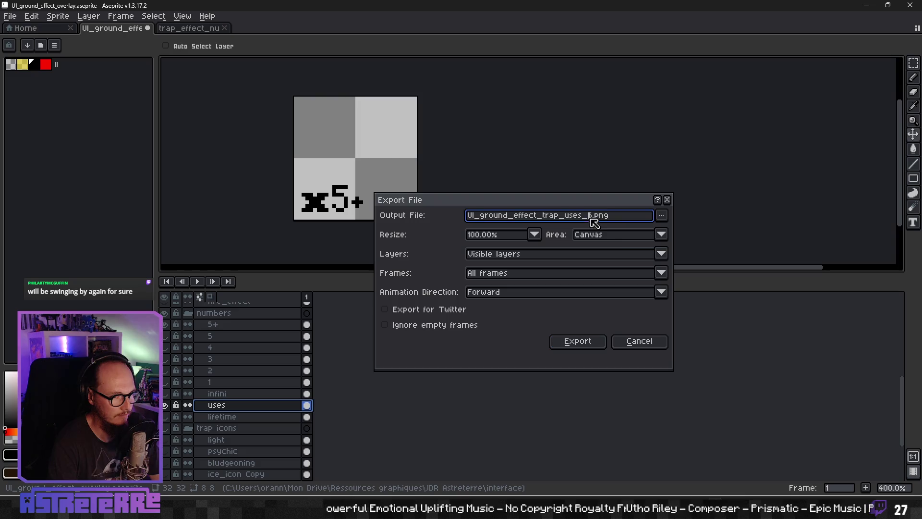
pyautogui.write('more')
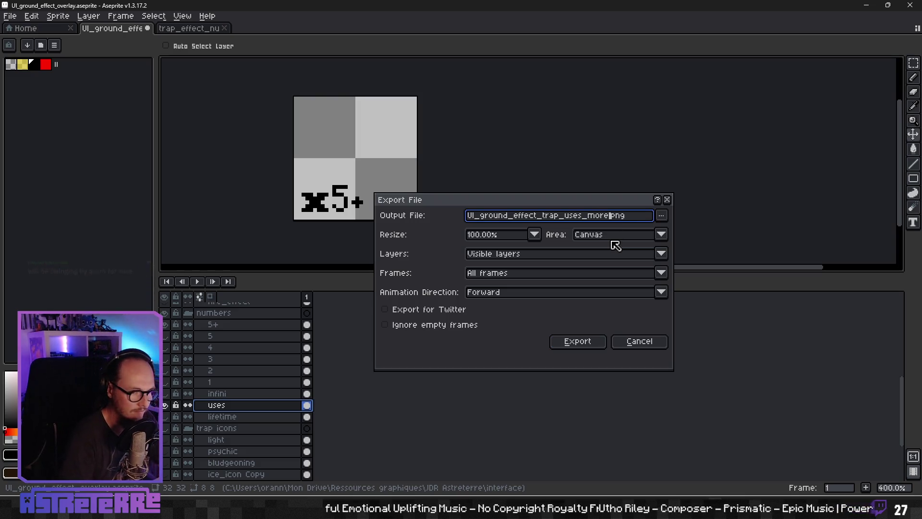
pyautogui.click(662, 215)
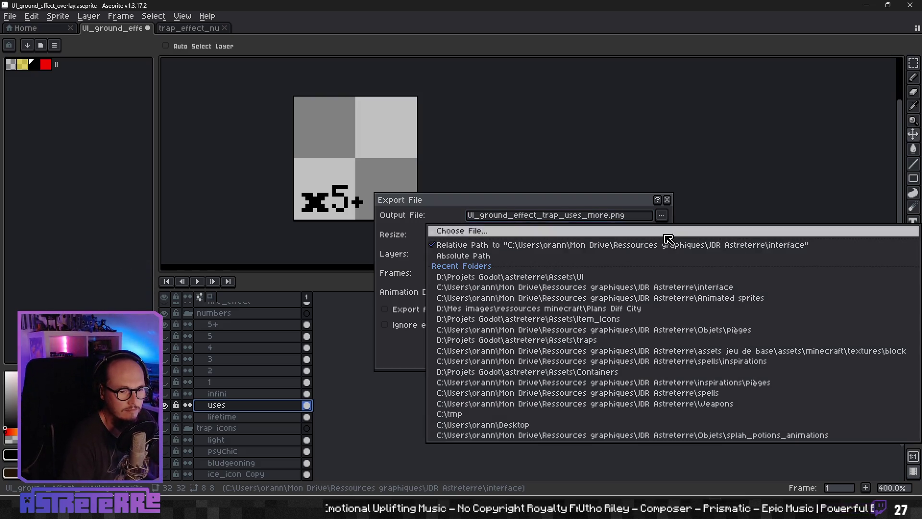
pyautogui.click(655, 280)
pyautogui.click(577, 339)
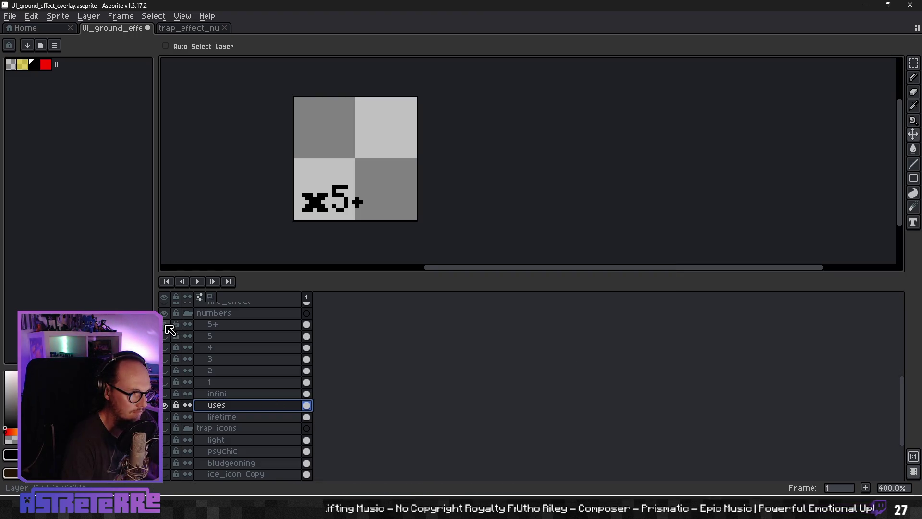
# Step: Swap the uses icon for the clock, overwrite UI_ground_effect_trap_lifetime_more.png, then hide the 5+ number
pyautogui.click(165, 405)
pyautogui.click(165, 416)
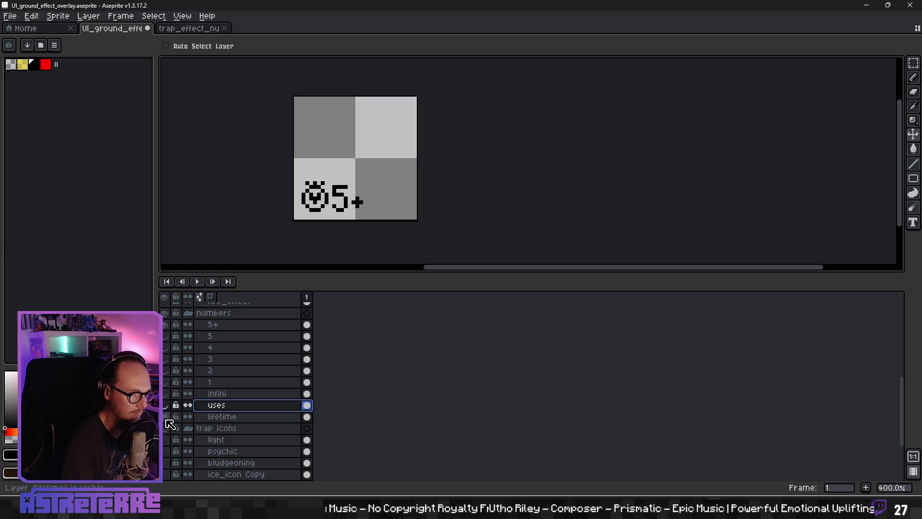
pyautogui.click(9, 16)
pyautogui.moveTo(46, 111)
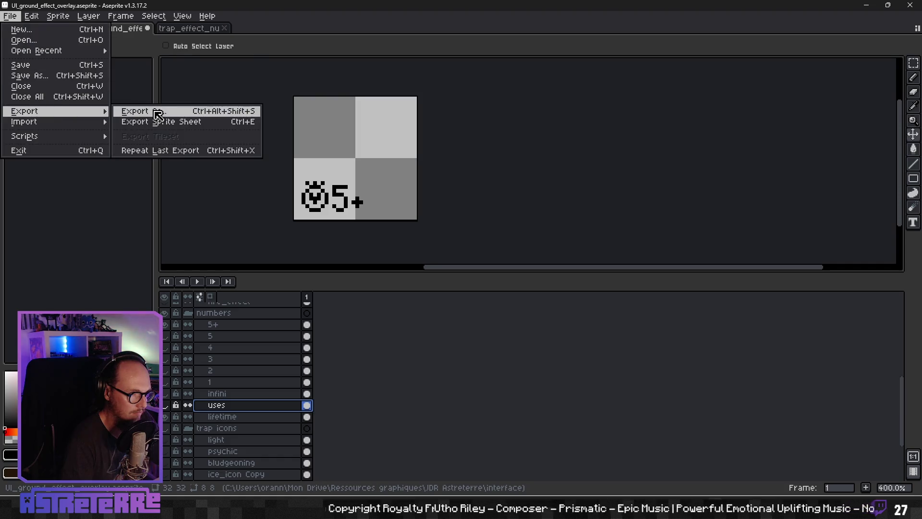
pyautogui.click(158, 115)
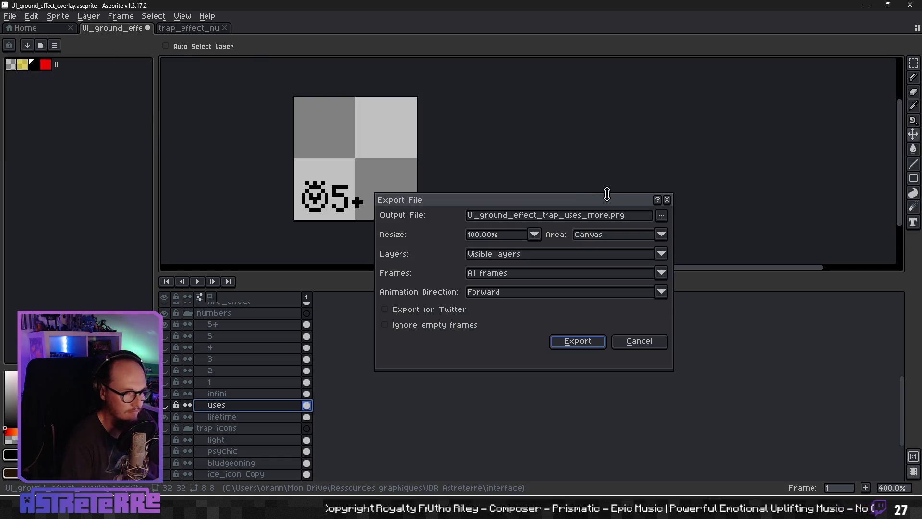
pyautogui.click(663, 216)
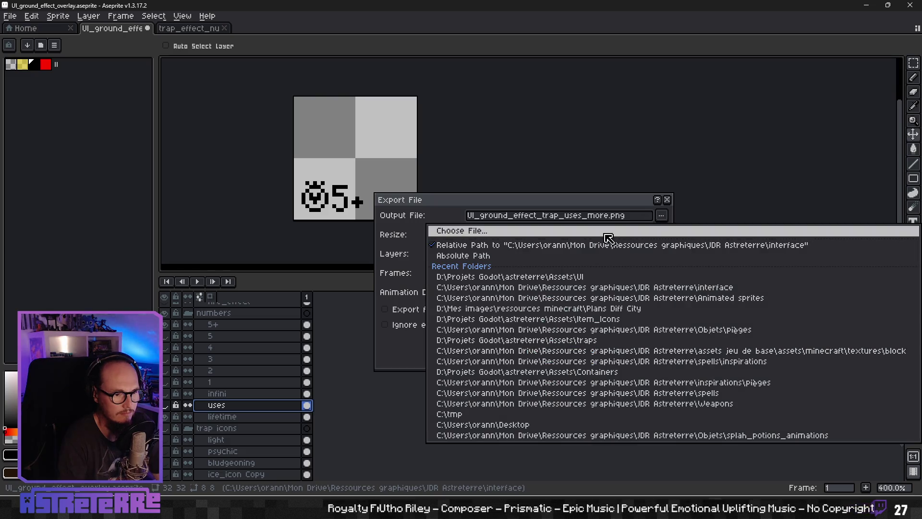
pyautogui.click(604, 234)
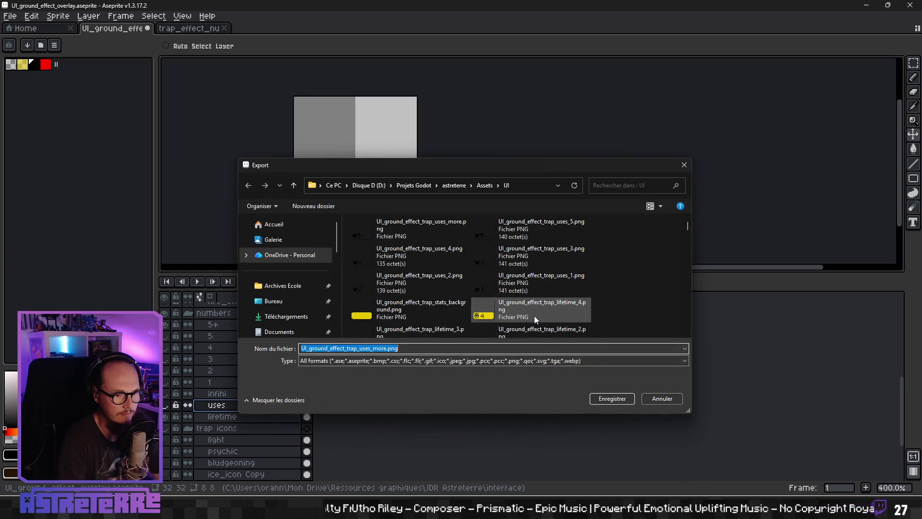
pyautogui.scroll(-5, 534, 303)
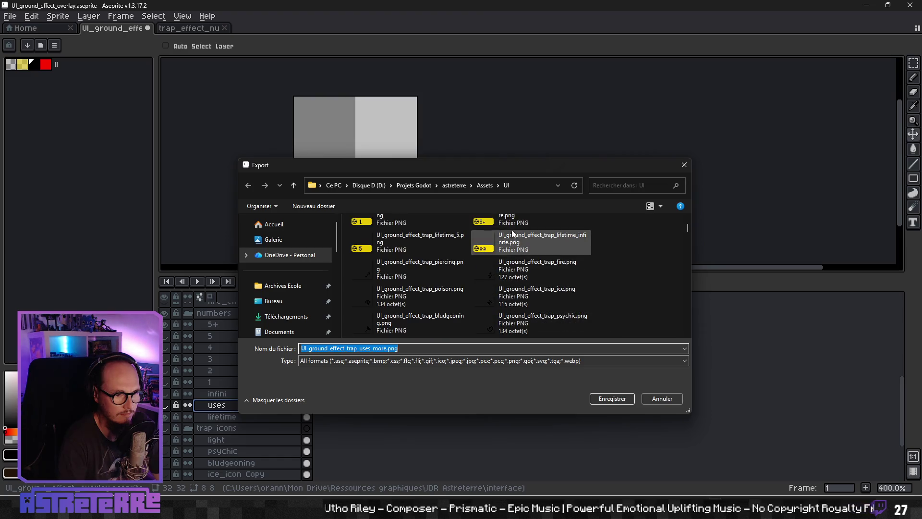
pyautogui.click(515, 221)
pyautogui.press('Return')
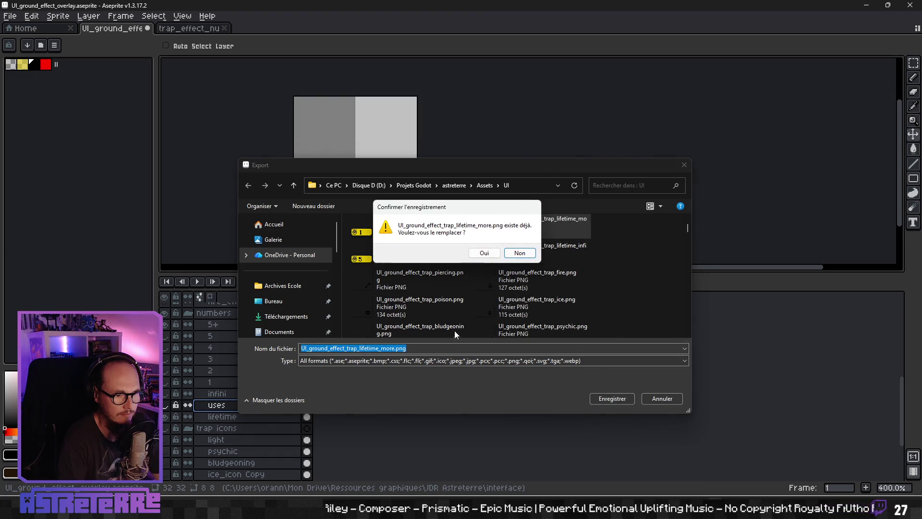
pyautogui.click(484, 253)
pyautogui.click(560, 341)
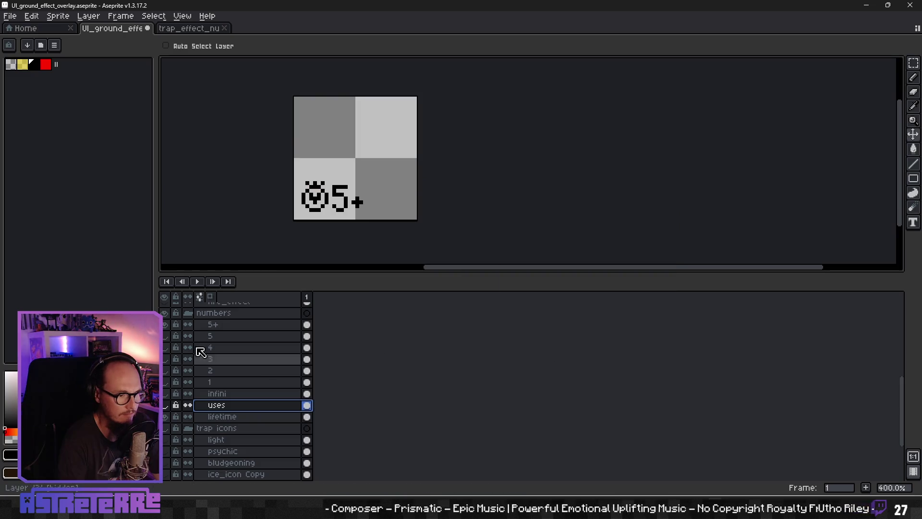
pyautogui.click(165, 324)
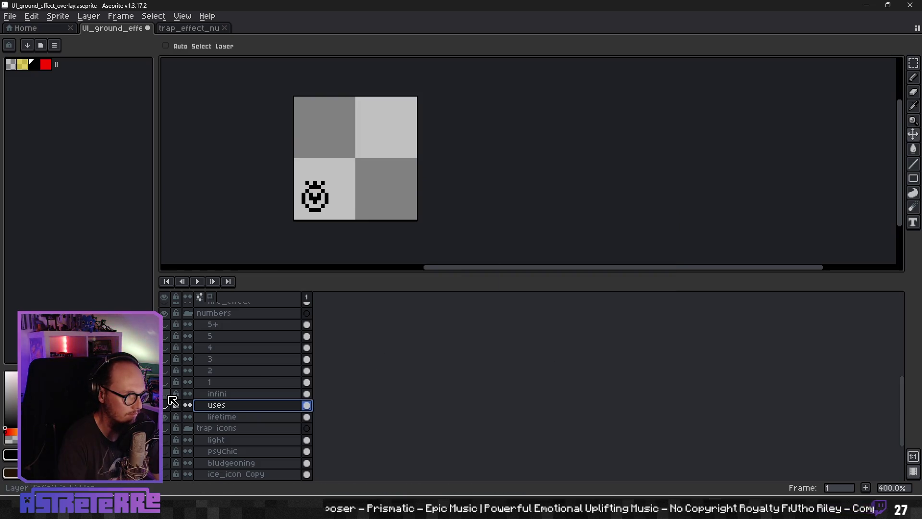
# Step: Show the infinity symbol and export over UI_ground_effect_trap_lifetime_infinite.png
pyautogui.click(165, 394)
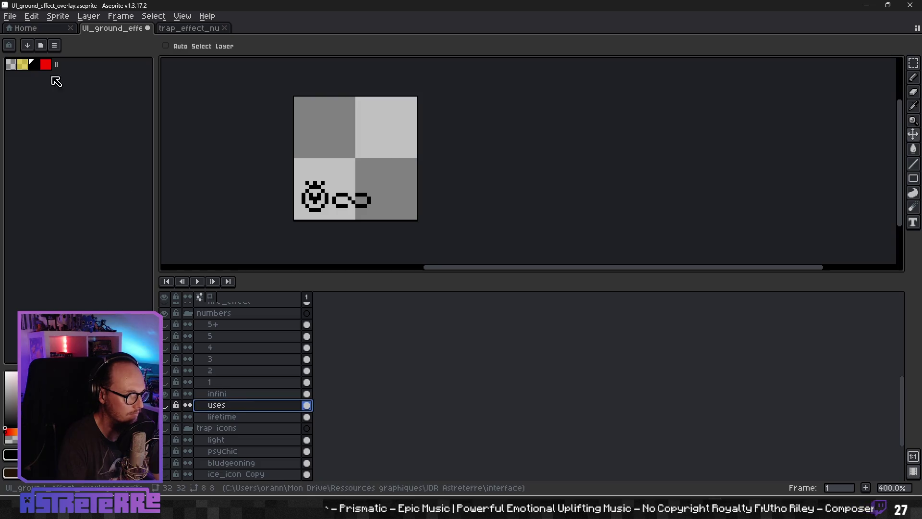
pyautogui.click(10, 16)
pyautogui.moveTo(48, 114)
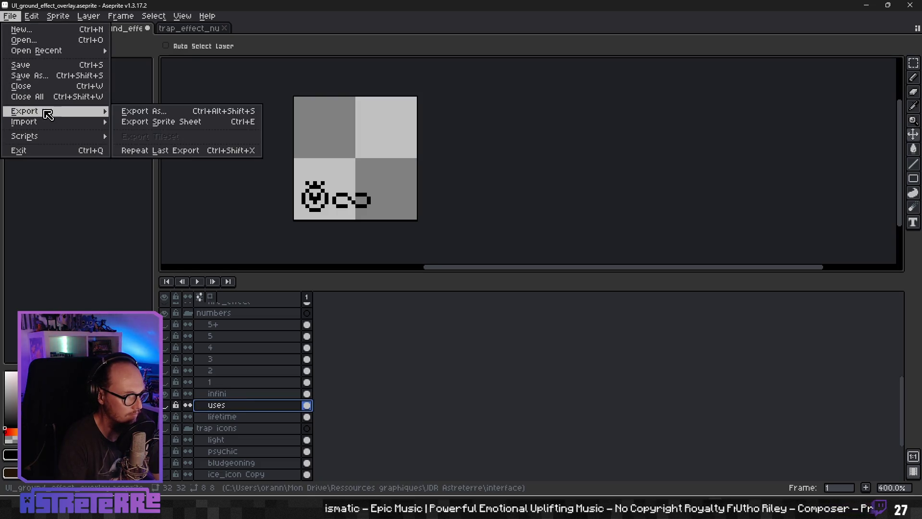
pyautogui.click(145, 111)
pyautogui.click(662, 215)
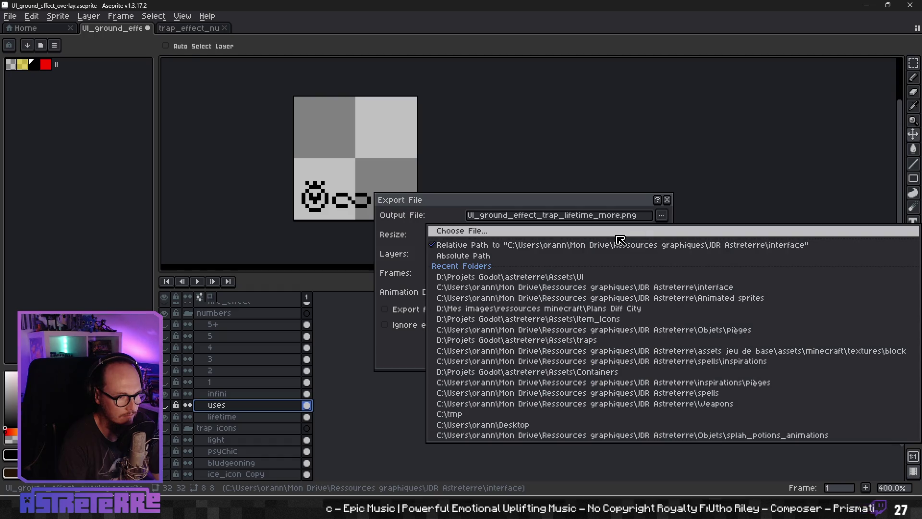
pyautogui.click(618, 233)
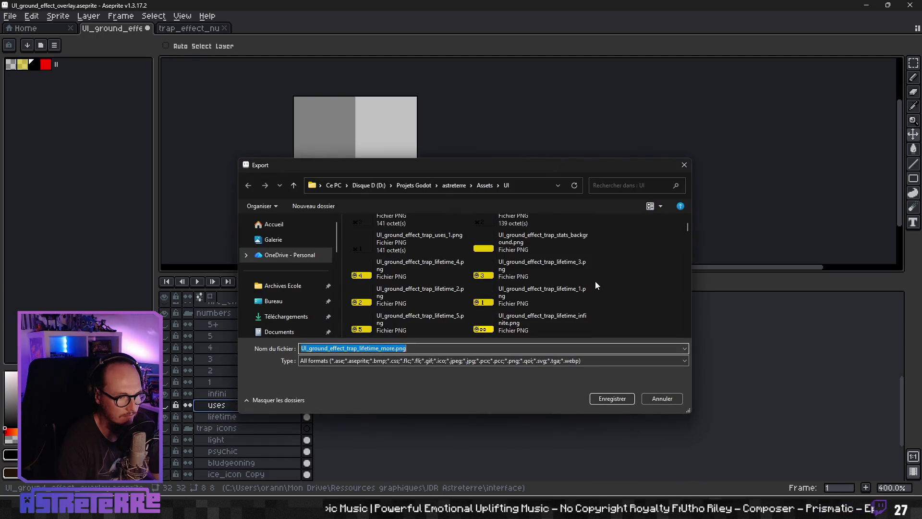
pyautogui.click(532, 325)
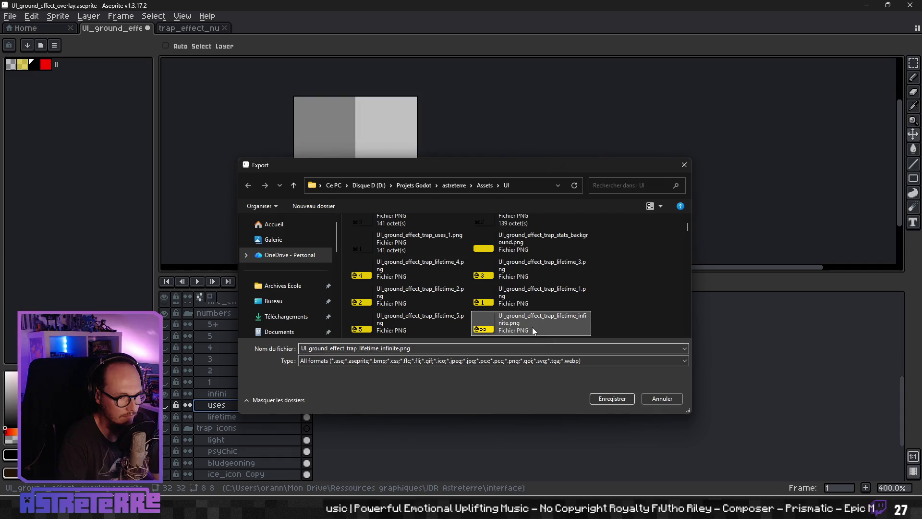
pyautogui.click(600, 401)
pyautogui.click(485, 253)
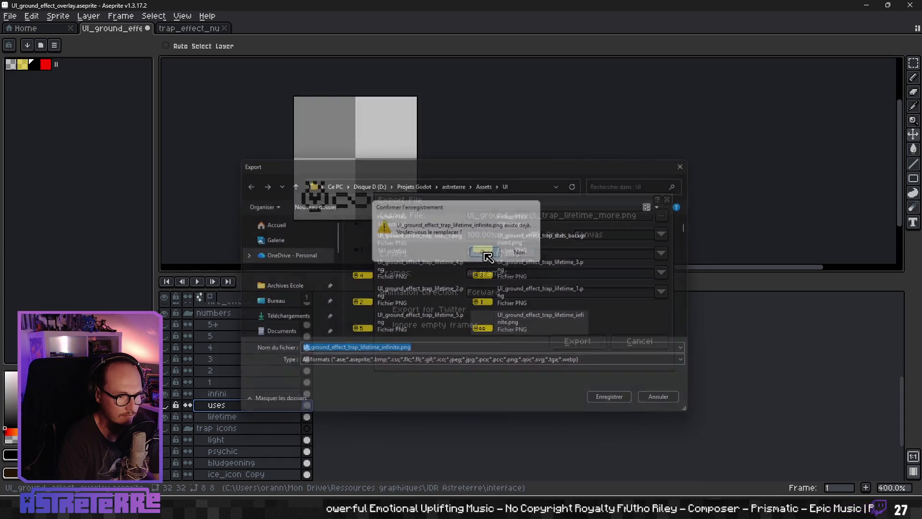
pyautogui.click(562, 342)
# Step: Swap infinity for the number 1 and export over UI_ground_effect_trap_lifetime_1.png
pyautogui.click(165, 393)
pyautogui.click(165, 382)
pyautogui.click(9, 16)
pyautogui.moveTo(36, 116)
pyautogui.click(144, 111)
pyautogui.click(663, 216)
pyautogui.click(639, 231)
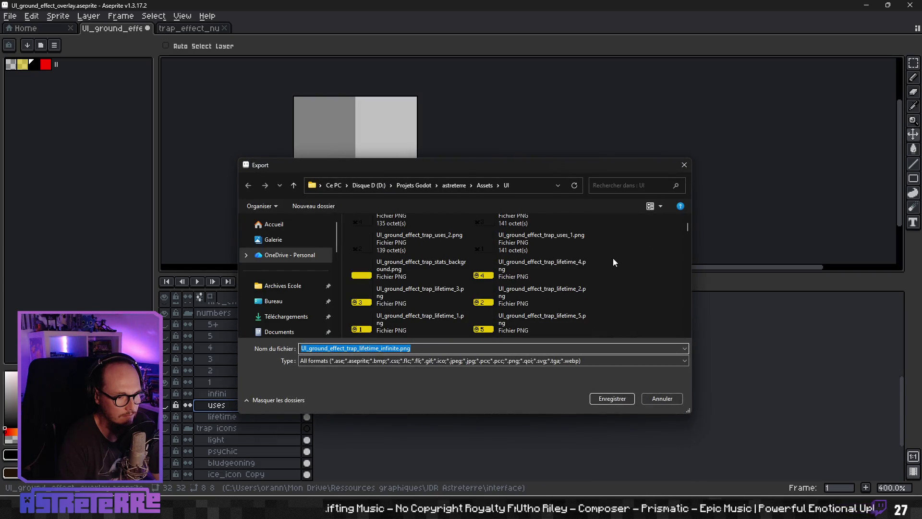
pyautogui.click(607, 399)
pyautogui.click(484, 253)
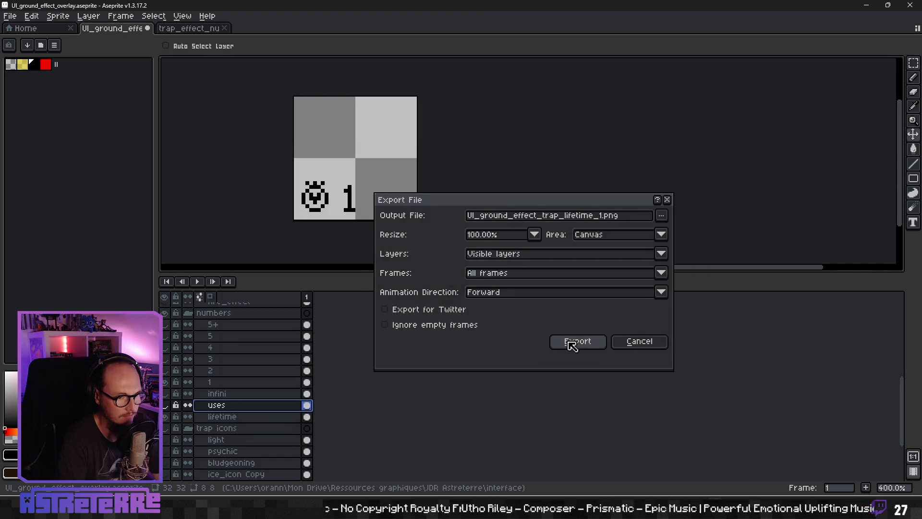
pyautogui.click(572, 342)
# Step: Show the number 2, close the trap_effect number document, and export the clock-2 overlay to Assets/UI
pyautogui.click(165, 370)
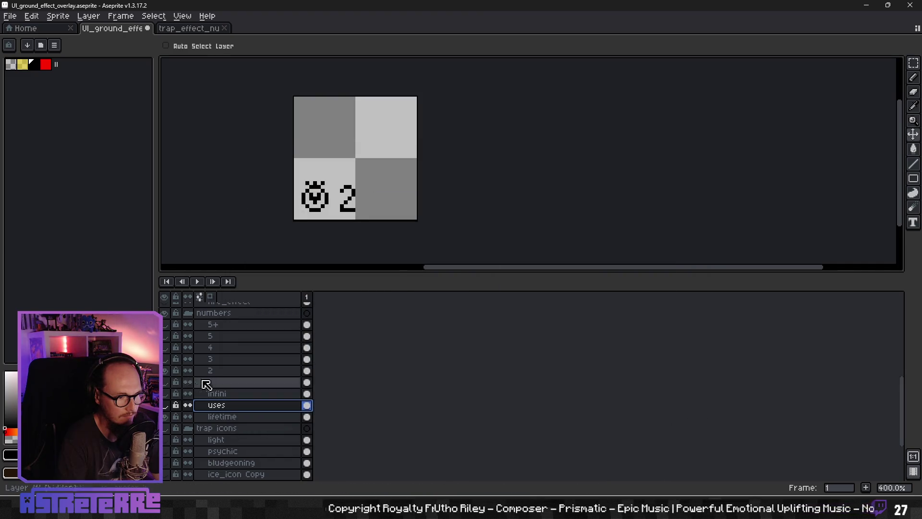
pyautogui.click(17, 27)
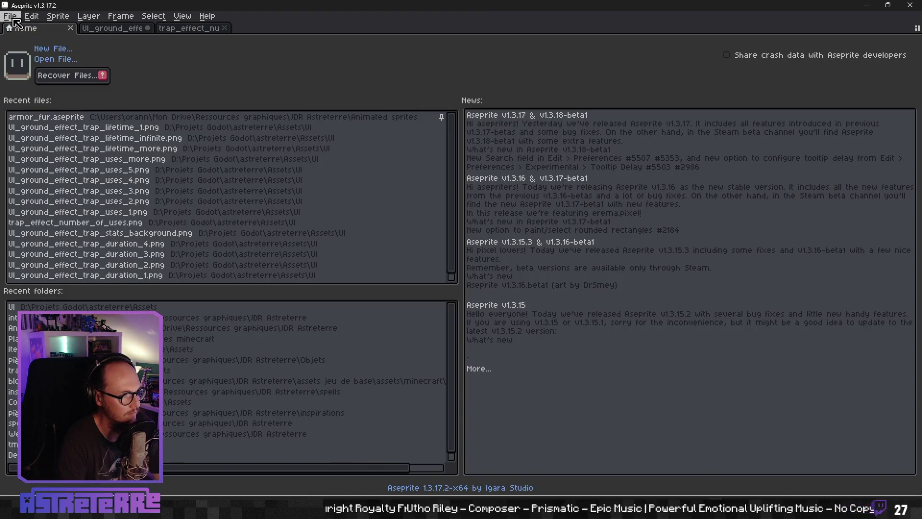
pyautogui.click(166, 29)
pyautogui.click(224, 28)
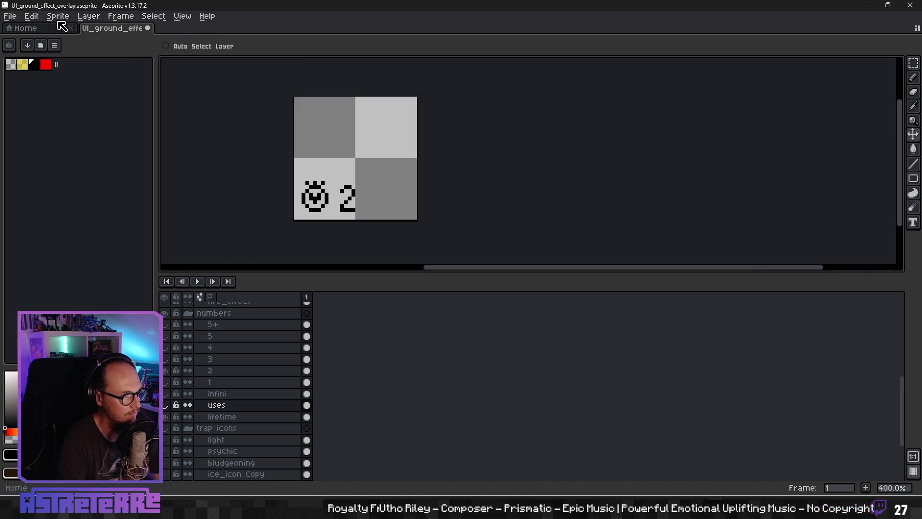
pyautogui.click(9, 16)
pyautogui.moveTo(29, 114)
pyautogui.click(139, 112)
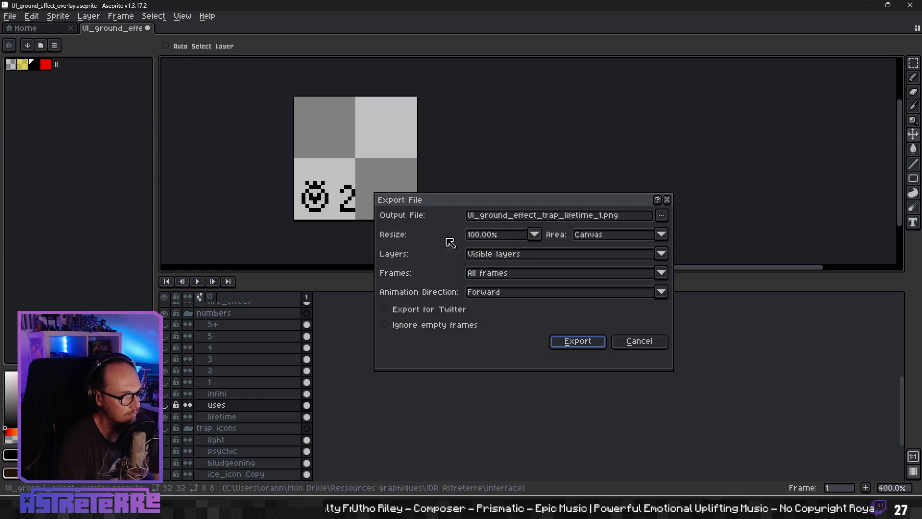
pyautogui.click(600, 218)
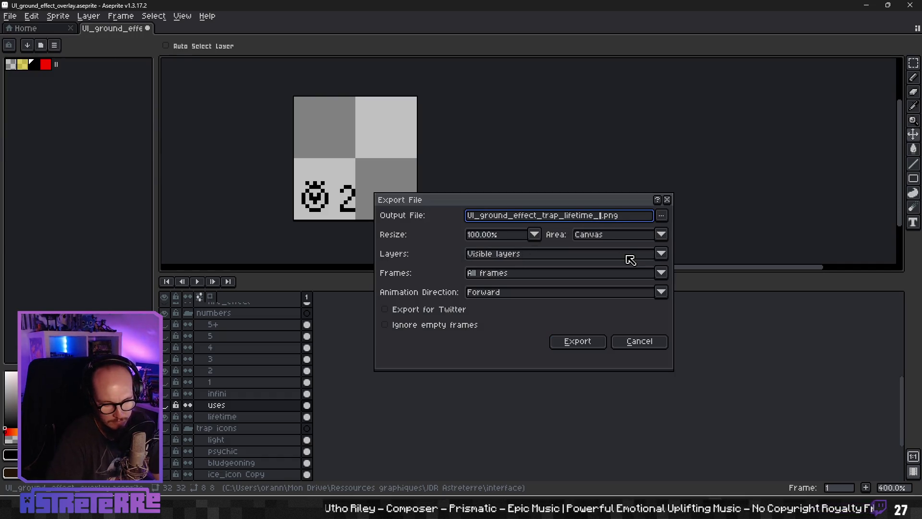
pyautogui.write('2')
pyautogui.click(661, 216)
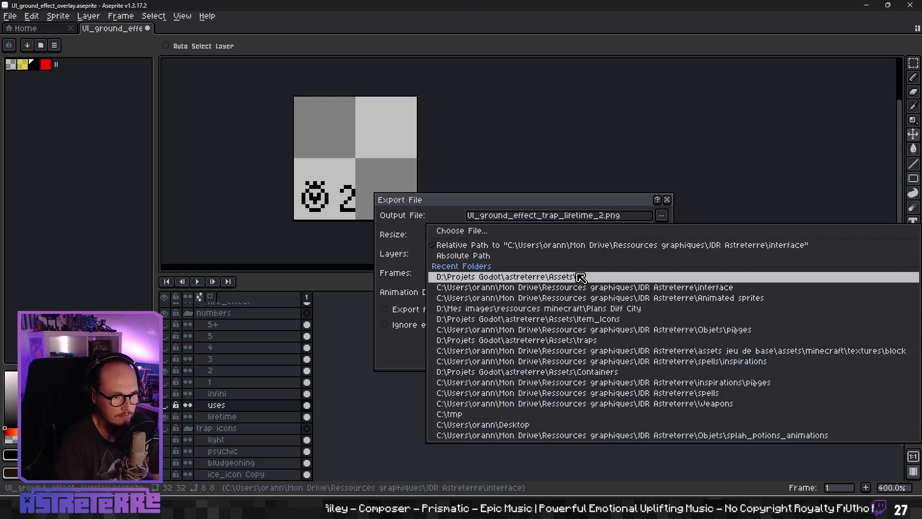
pyautogui.click(583, 276)
pyautogui.click(578, 341)
# Step: Swap the 2 for the number 3 and export the clock-3 overlay to Assets/UI
pyautogui.click(164, 371)
pyautogui.click(164, 359)
pyautogui.click(10, 16)
pyautogui.moveTo(87, 113)
pyautogui.click(145, 114)
pyautogui.click(606, 218)
pyautogui.click(662, 223)
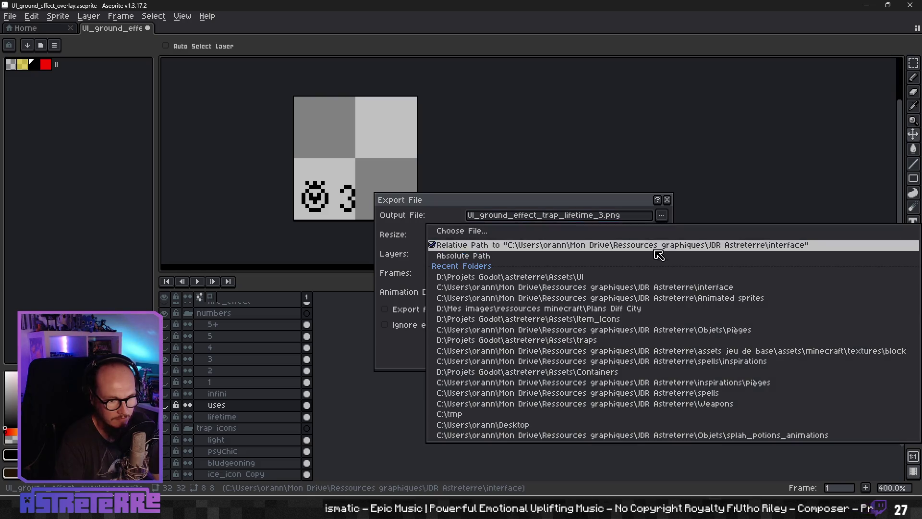
pyautogui.click(637, 275)
pyautogui.click(554, 341)
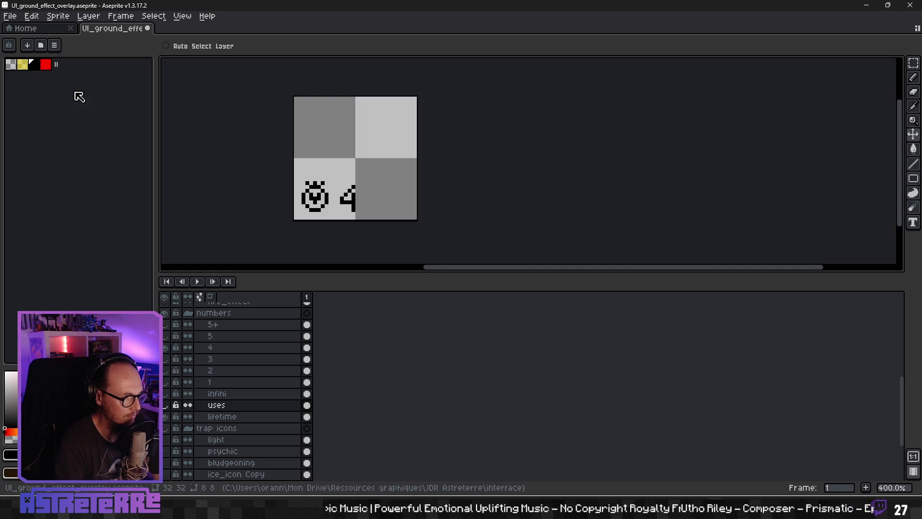
# Step: Export the overlay as lifetime_4.png
pyautogui.click(10, 16)
pyautogui.moveTo(24, 111)
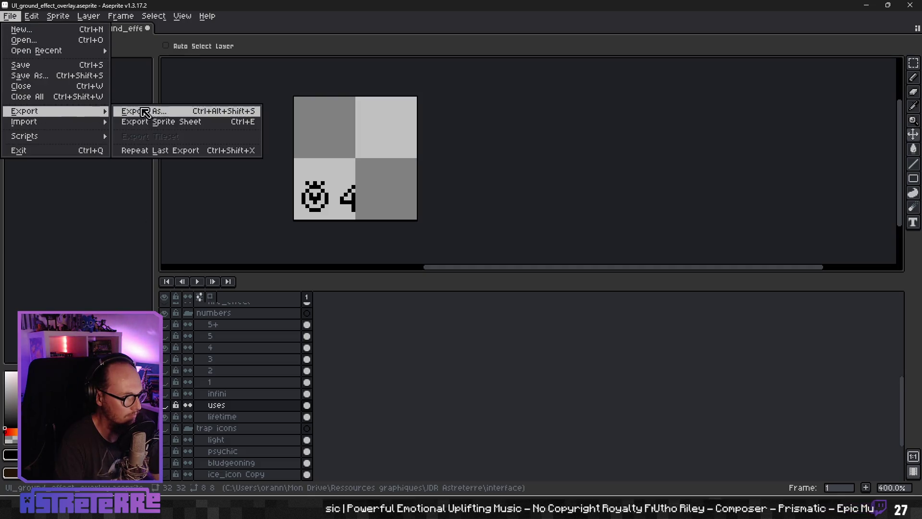
pyautogui.click(139, 111)
pyautogui.click(606, 216)
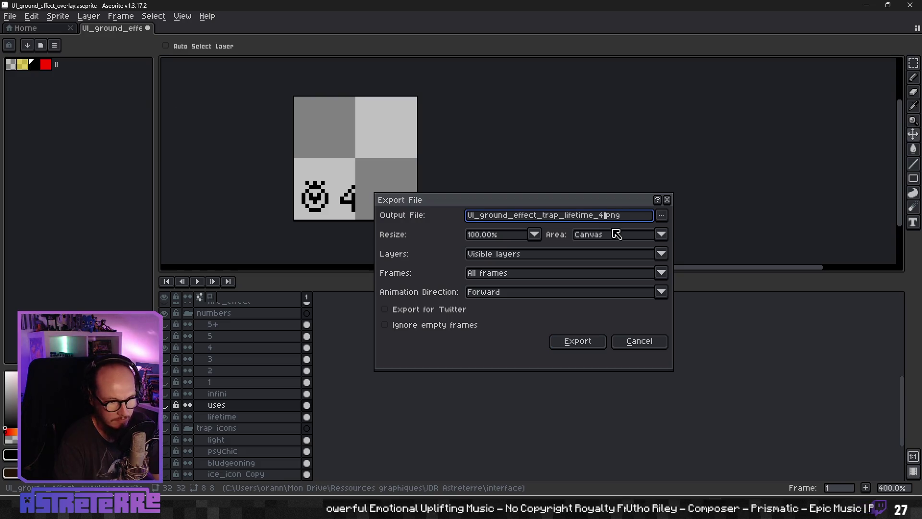
pyautogui.click(663, 219)
pyautogui.click(608, 276)
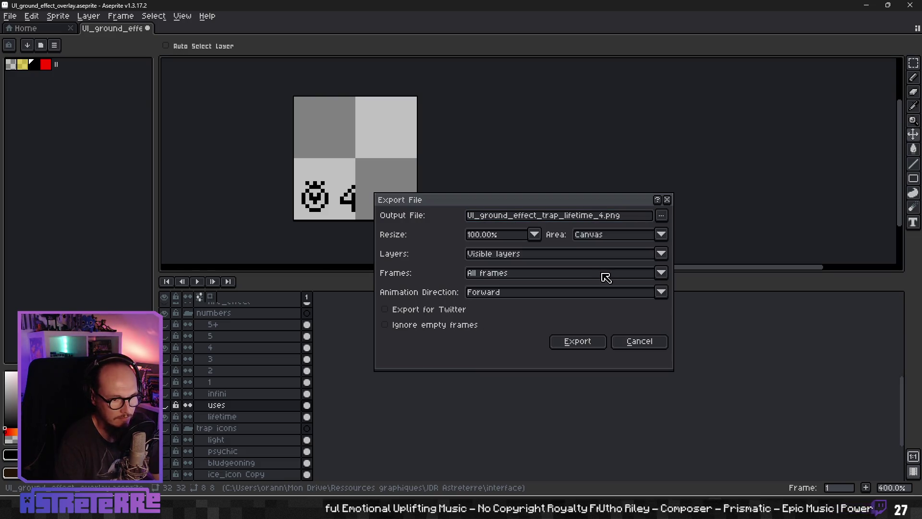
pyautogui.click(585, 351)
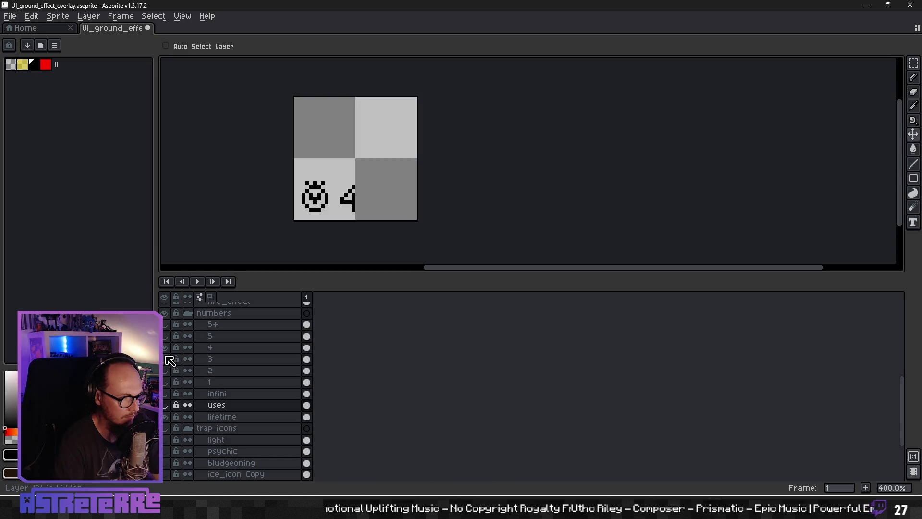
# Step: Export the overlay as lifetime_5.png into the recent destination folder
pyautogui.click(10, 16)
pyautogui.moveTo(102, 111)
pyautogui.click(144, 111)
pyautogui.click(603, 216)
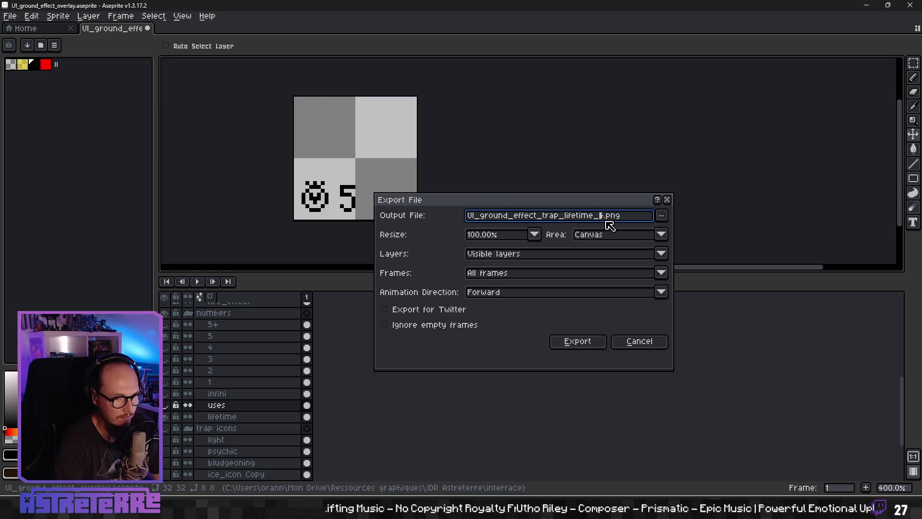
pyautogui.write('5')
pyautogui.click(661, 215)
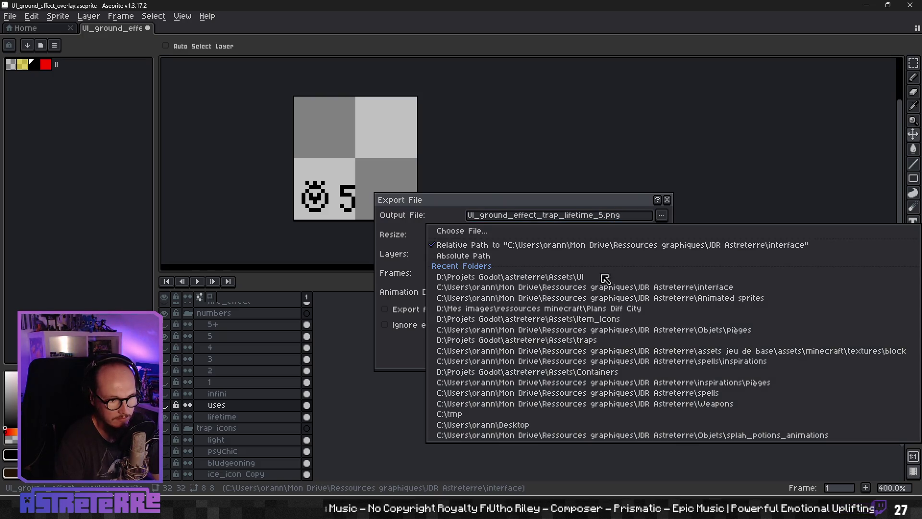
pyautogui.click(609, 307)
pyautogui.click(578, 341)
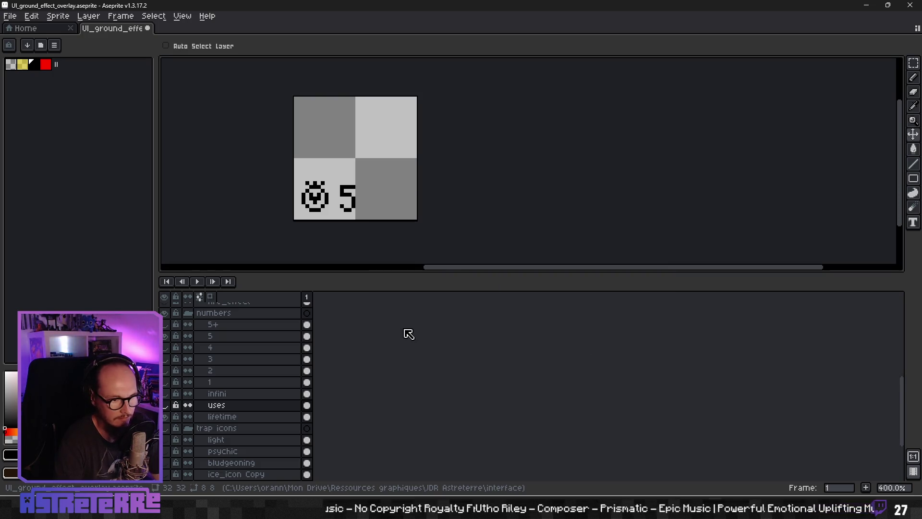
# Step: Hide the 5 numeral layer, show the 5+ layer, and save the Aseprite file
pyautogui.click(168, 336)
pyautogui.click(165, 324)
pyautogui.moveTo(360, 203)
pyautogui.mouseDown()
pyautogui.moveTo(426, 183)
pyautogui.moveTo(385, 223)
pyautogui.mouseUp()
pyautogui.hotkey('ctrl', 's')
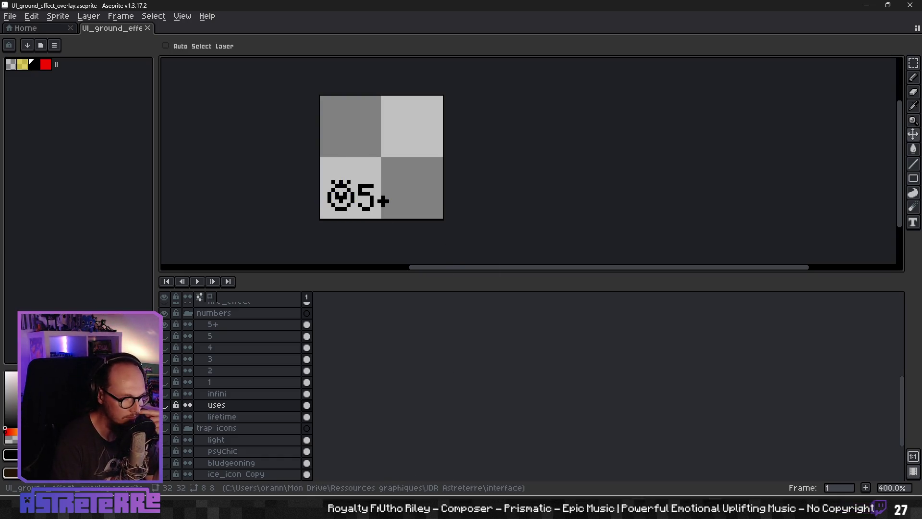
pyautogui.hotkey('alt', 'Tab')
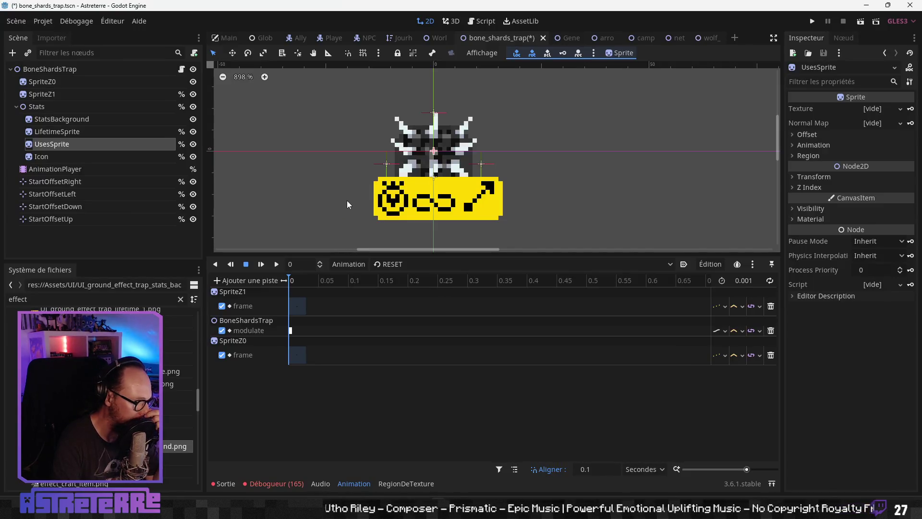
# Step: Centre the trap in the scene view and inspect the StatsBackground and LifetimeSprite nodes
pyautogui.moveTo(347, 200); pyautogui.dragTo(380, 184)
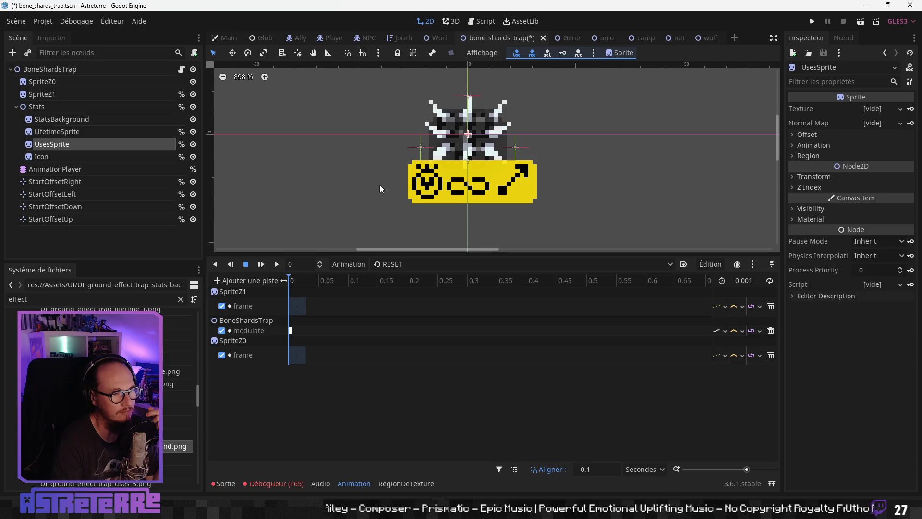
pyautogui.click(68, 134)
pyautogui.click(73, 118)
pyautogui.click(73, 131)
pyautogui.click(70, 120)
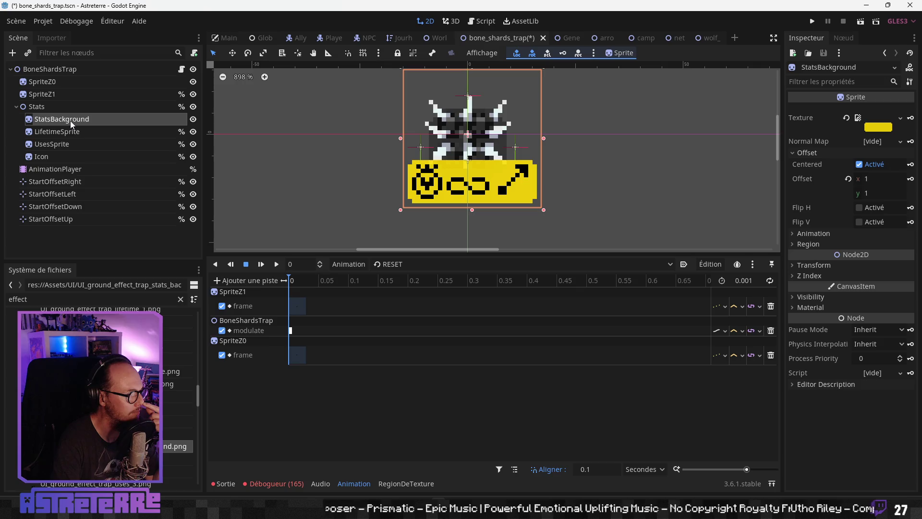
pyautogui.click(65, 133)
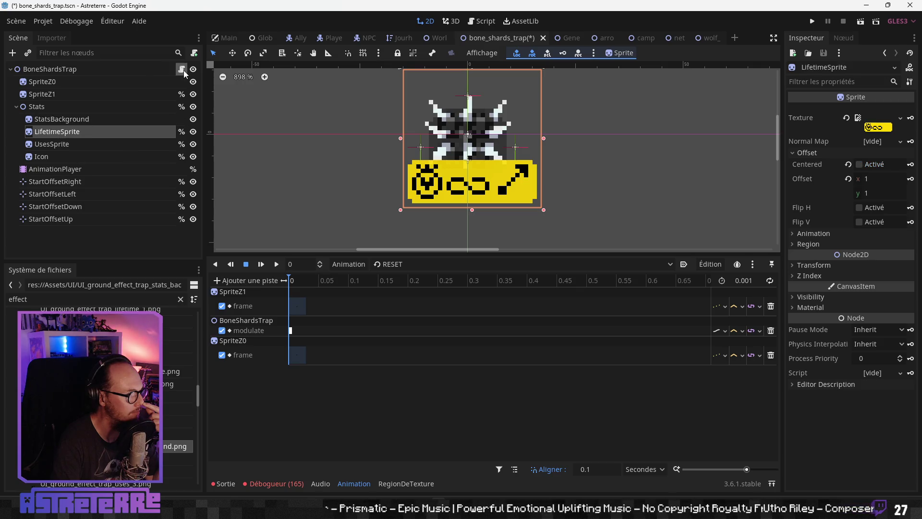
# Step: In the trap script, delete the duration_sprite onready declaration, leaving an empty line
pyautogui.click(182, 69)
pyautogui.click(576, 169)
pyautogui.scroll(8, 577, 169)
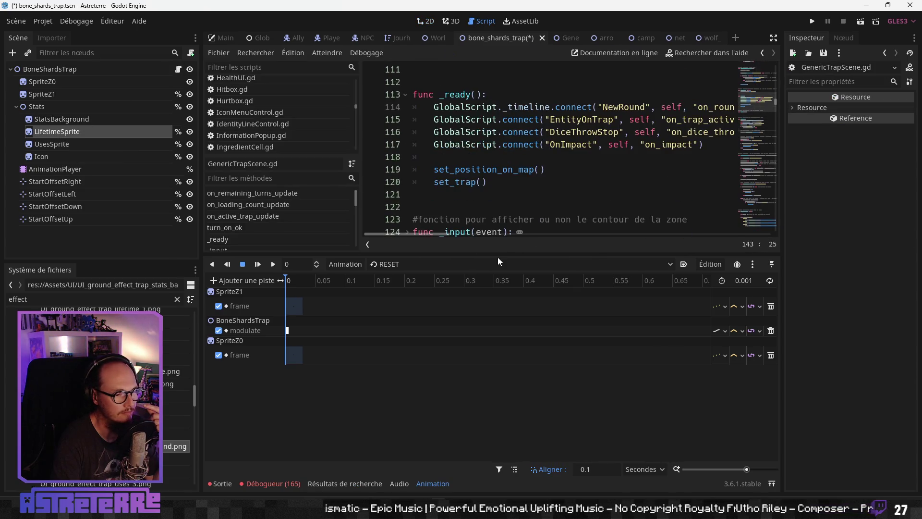
pyautogui.moveTo(486, 257); pyautogui.dragTo(501, 366)
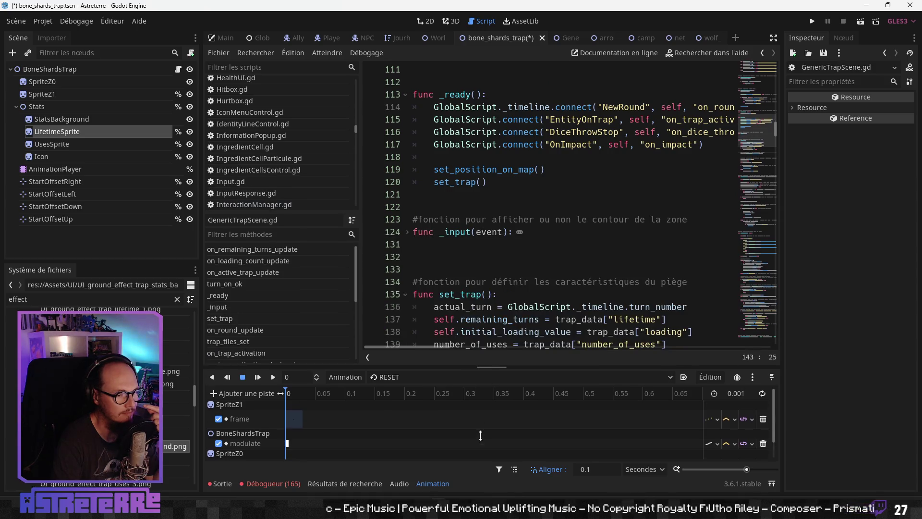
pyautogui.scroll(20, 506, 193)
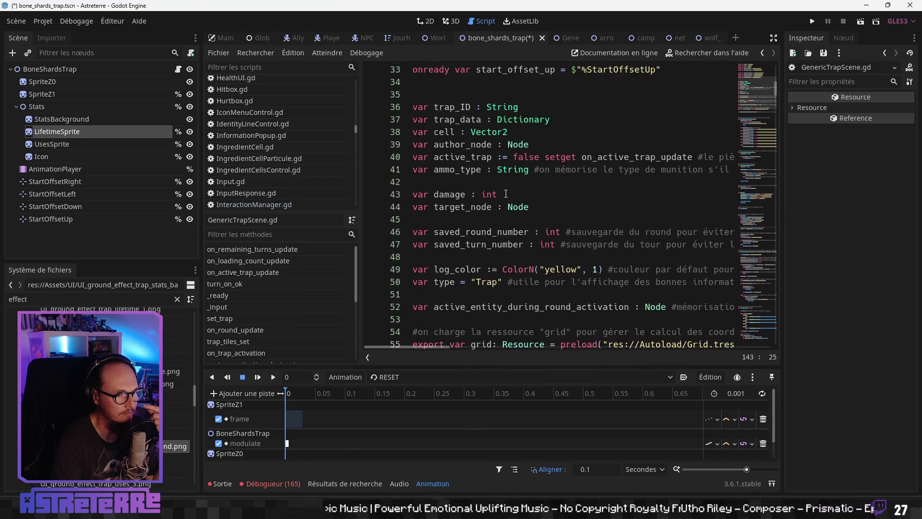
pyautogui.scroll(3, 506, 193)
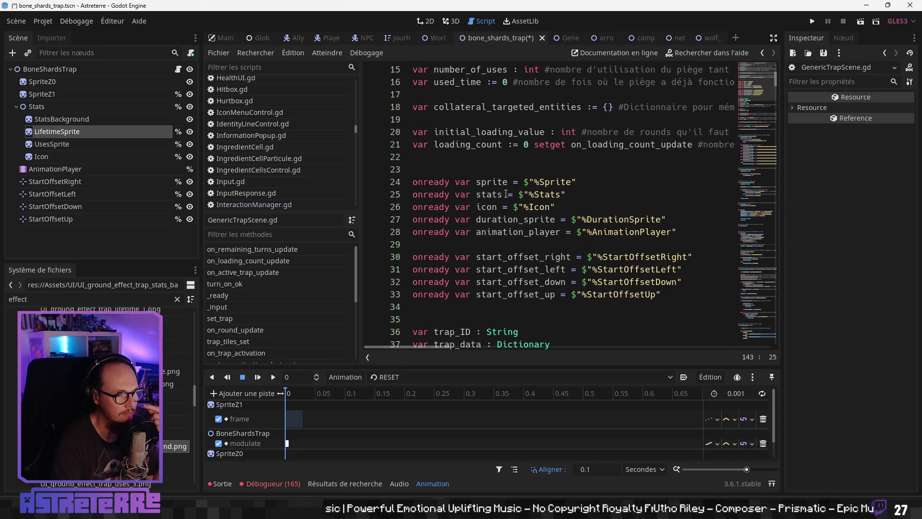
pyautogui.scroll(2, 506, 194)
pyautogui.scroll(-2, 501, 195)
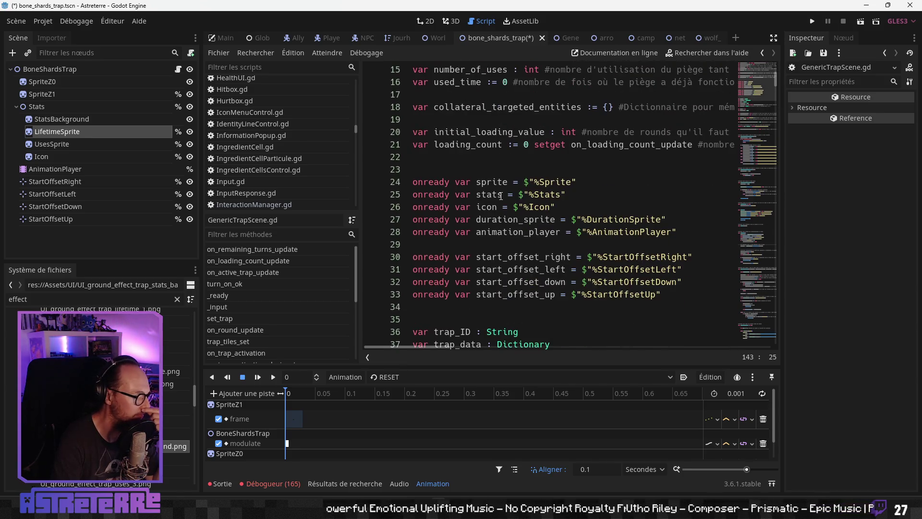
pyautogui.moveTo(667, 219); pyautogui.dragTo(401, 220)
pyautogui.press('BackSpace')
pyautogui.press('Return')
pyautogui.press('Up')
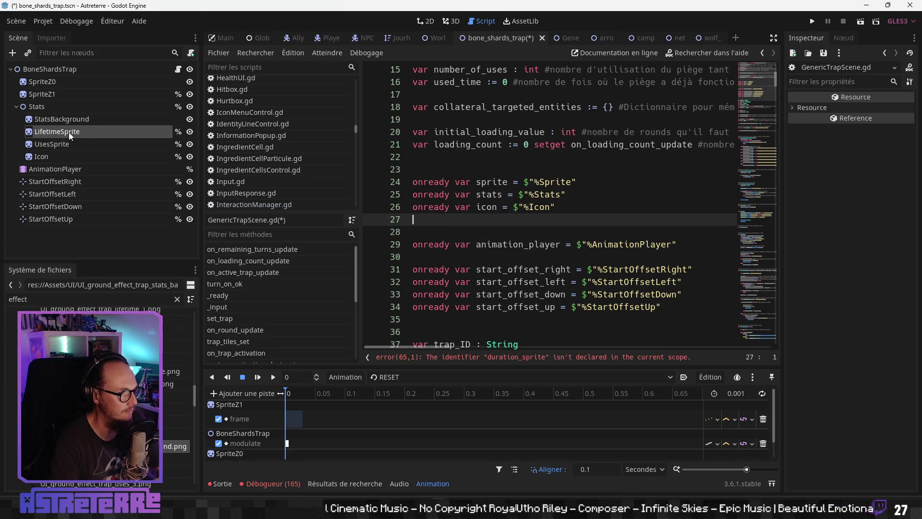
# Step: Drag UsesSprite and LifetimeSprite into the script as onready variable references
pyautogui.click(50, 145)
pyautogui.keyDown('ctrl'); pyautogui.click(67, 133); pyautogui.keyUp('ctrl')
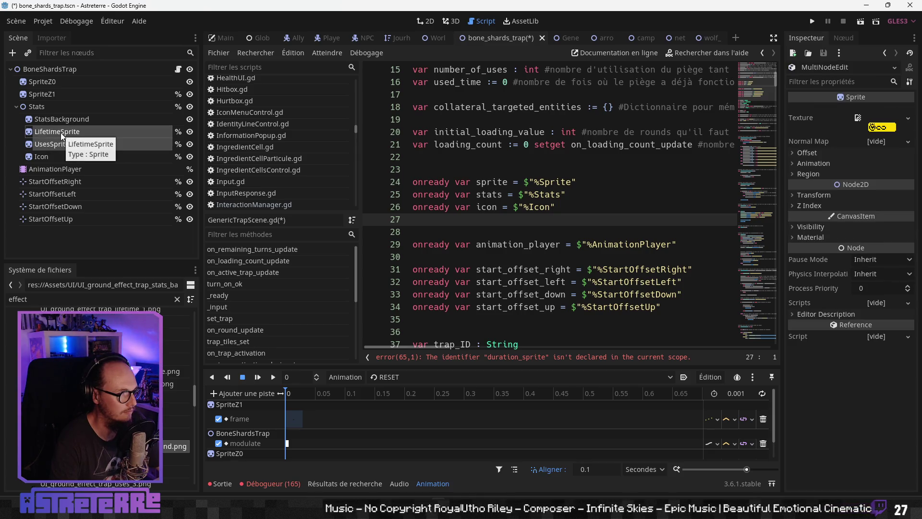
pyautogui.moveTo(61, 143)
pyautogui.mouseDown()
pyautogui.moveTo(130, 138)
pyautogui.moveTo(449, 230)
pyautogui.mouseUp()
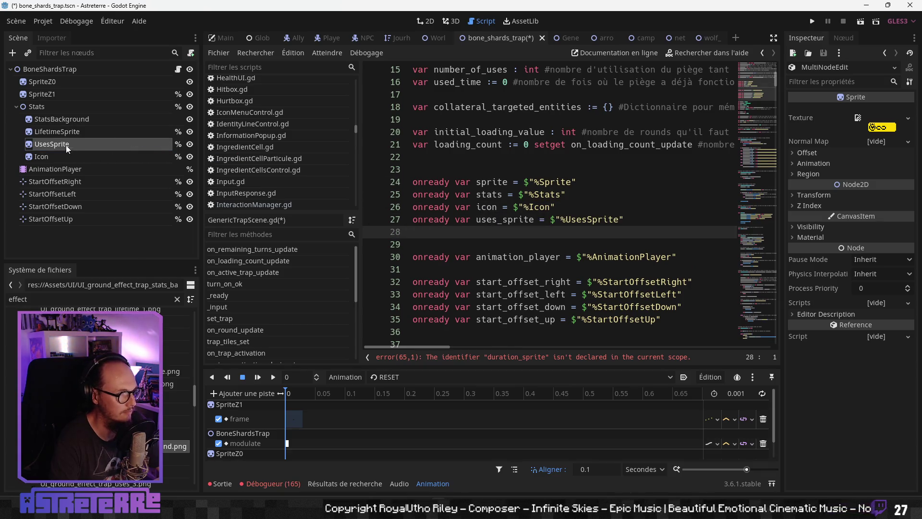
pyautogui.click(79, 131)
pyautogui.moveTo(80, 130)
pyautogui.mouseDown()
pyautogui.moveTo(433, 229)
pyautogui.moveTo(422, 238)
pyautogui.mouseUp()
# Step: Delete the icon onready declaration and its leftover blank line
pyautogui.moveTo(557, 206); pyautogui.dragTo(412, 207)
pyautogui.press('BackSpace')
pyautogui.press('Delete')
pyautogui.click(478, 207)
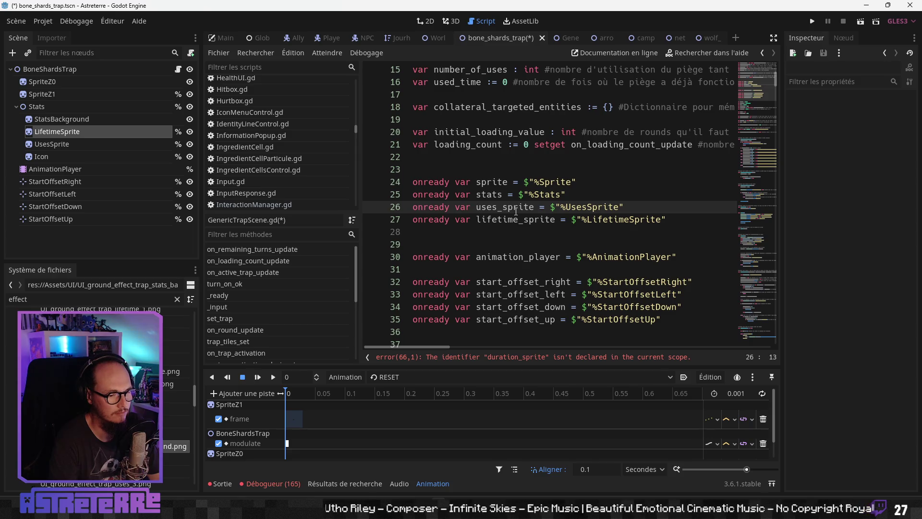
pyautogui.click(513, 356)
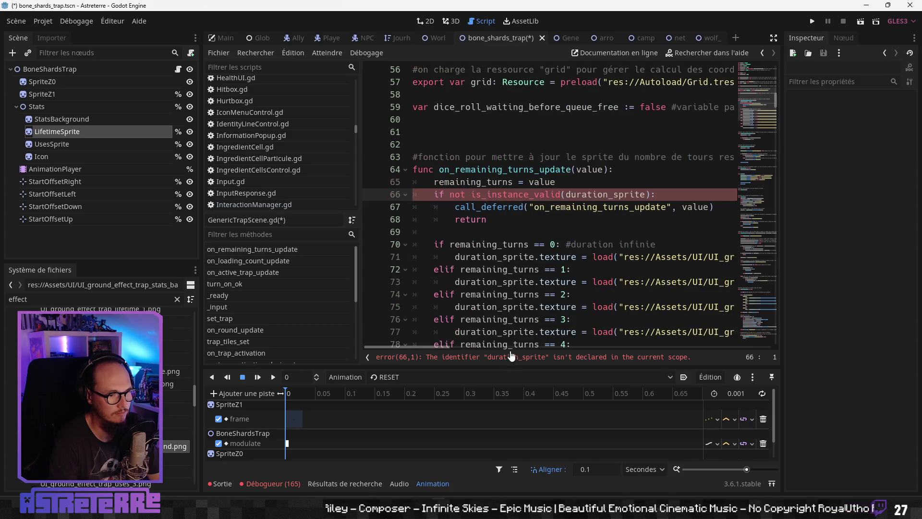
# Step: Change duration_sprite to lifetime_sprite in the validity check at line 66
pyautogui.click(515, 226)
pyautogui.click(624, 195)
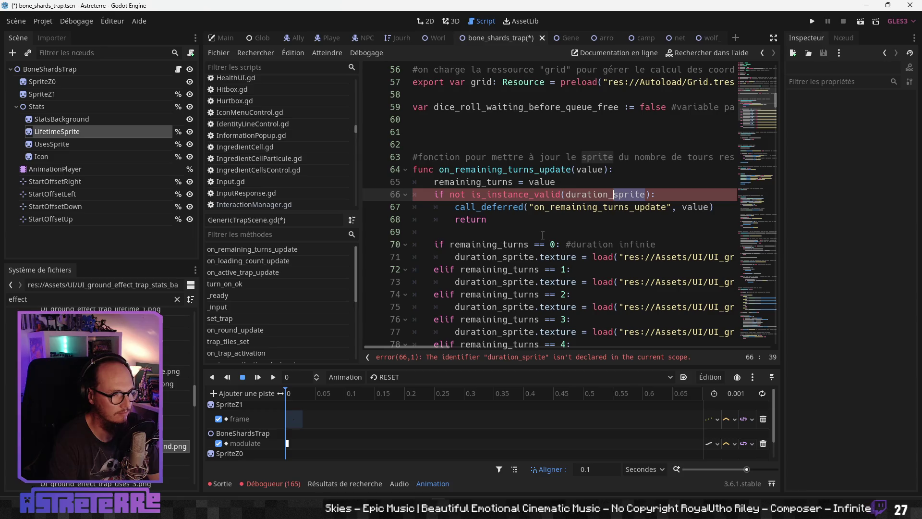
pyautogui.press('BackSpace')
pyautogui.press('BackSpace')
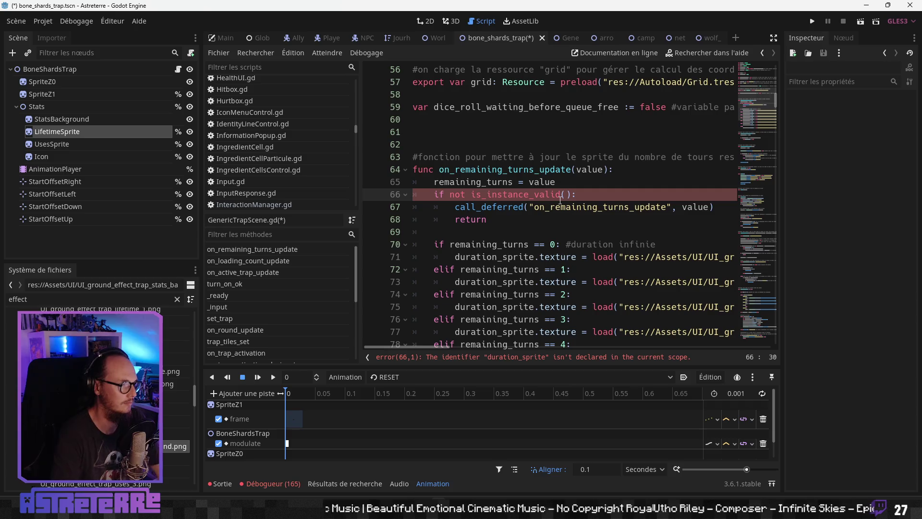
pyautogui.write('life')
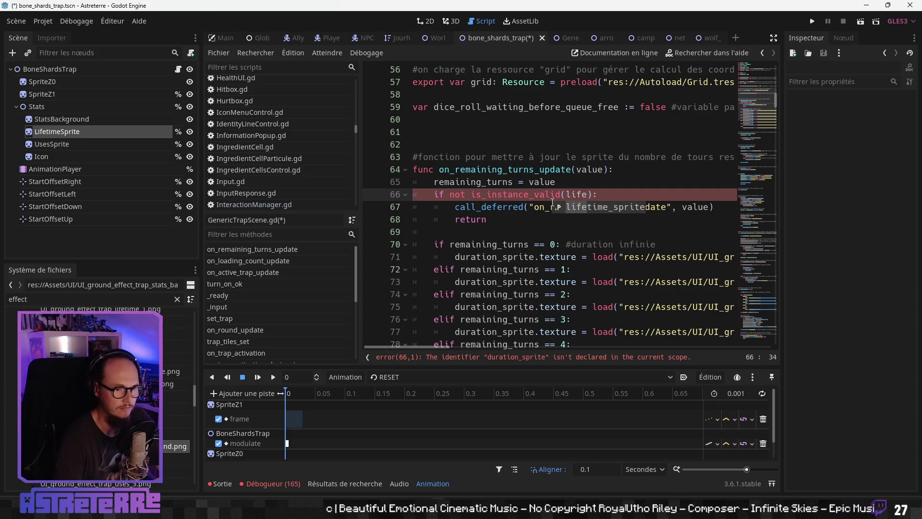
pyautogui.press('Return')
pyautogui.click(647, 172)
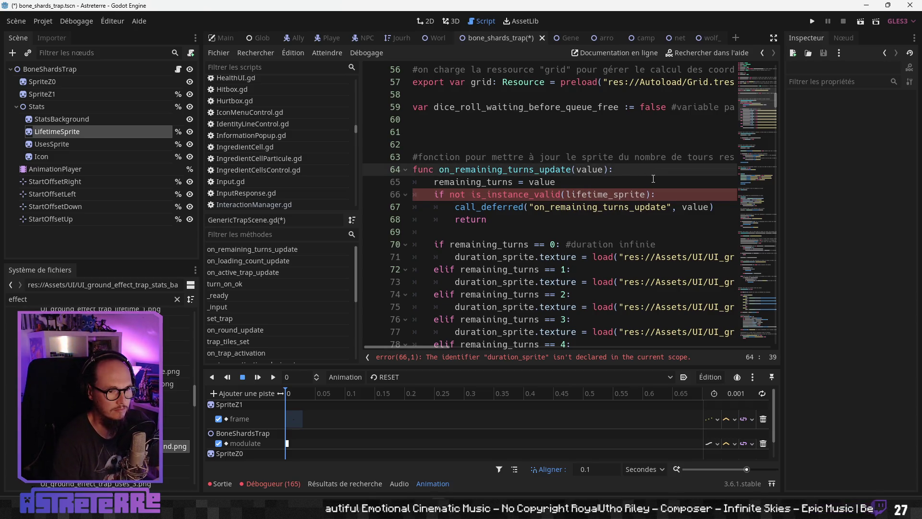
pyautogui.click(774, 38)
# Step: Replace duration_sprite with lifetime_sprite on lines 71, 73, 75, 77, 79, 81 and 83
pyautogui.doubleClick(406, 194)
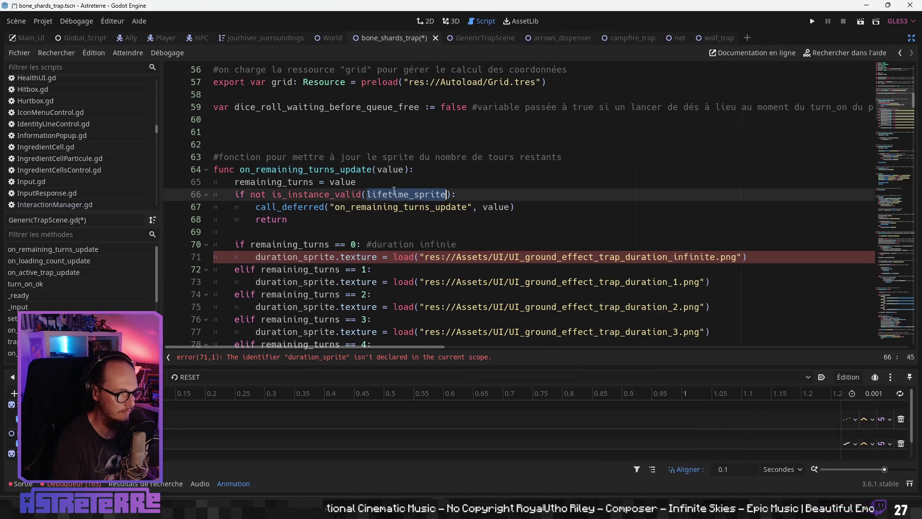
pyautogui.hotkey('ctrl', 'c')
pyautogui.scroll(-2, 413, 223)
pyautogui.doubleClick(288, 182)
pyautogui.hotkey('ctrl', 'v')
pyautogui.doubleClick(289, 207)
pyautogui.hotkey('ctrl', 'v')
pyautogui.doubleClick(289, 233)
pyautogui.hotkey('ctrl', 'v')
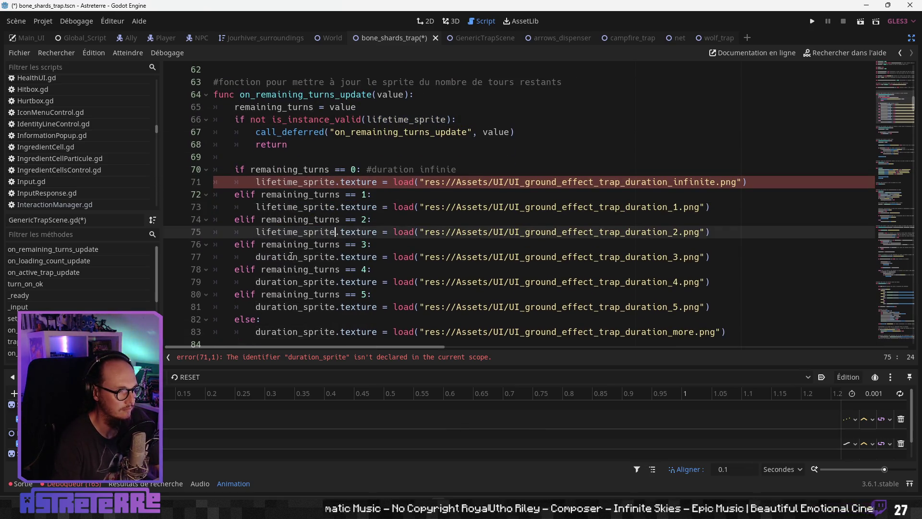
pyautogui.doubleClick(291, 257)
pyautogui.hotkey('ctrl', 'v')
pyautogui.click(292, 282)
pyautogui.doubleClick(292, 282)
pyautogui.hotkey('ctrl', 'v')
pyautogui.doubleClick(291, 307)
pyautogui.hotkey('ctrl', 'v')
pyautogui.doubleClick(291, 332)
pyautogui.hotkey('ctrl', 'v')
# Step: Save the scene and script, and restore the side panels around the code
pyautogui.click(303, 274)
pyautogui.scroll(-1, 317, 270)
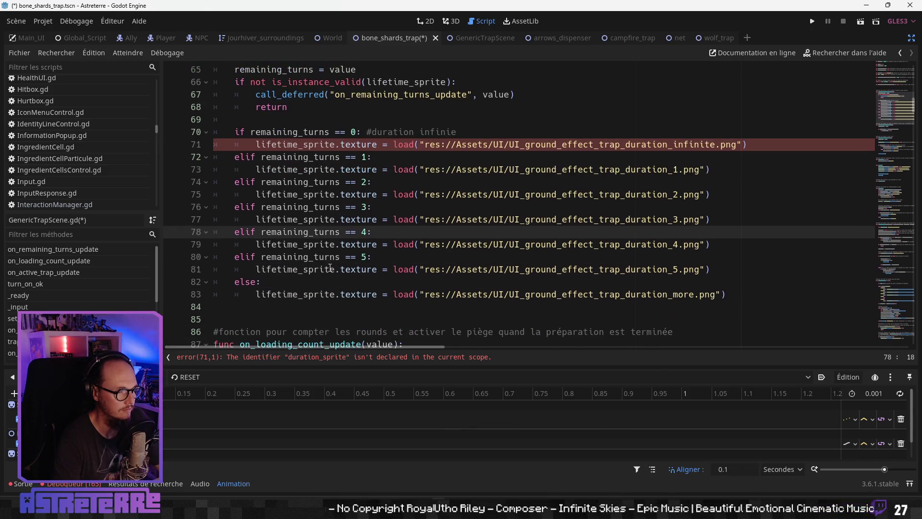
pyautogui.hotkey('ctrl', 's')
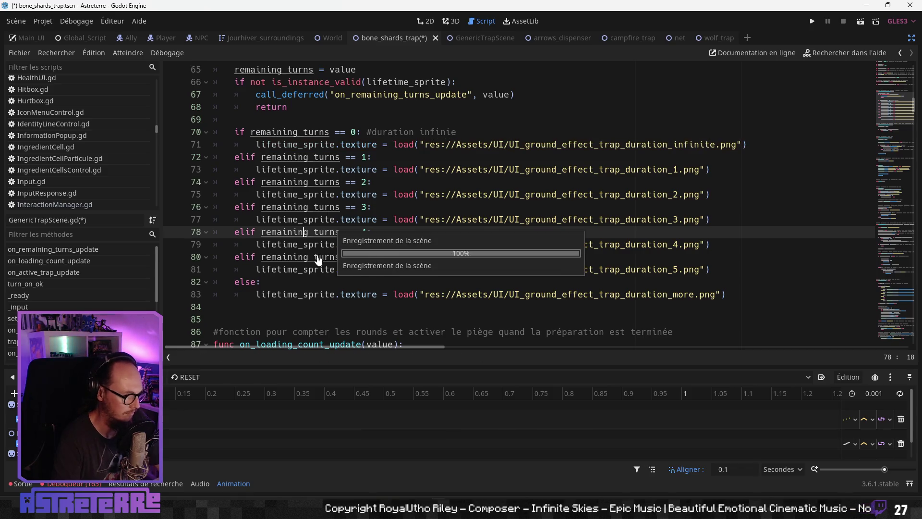
pyautogui.hotkey('ctrl', 'shift', 'F11')
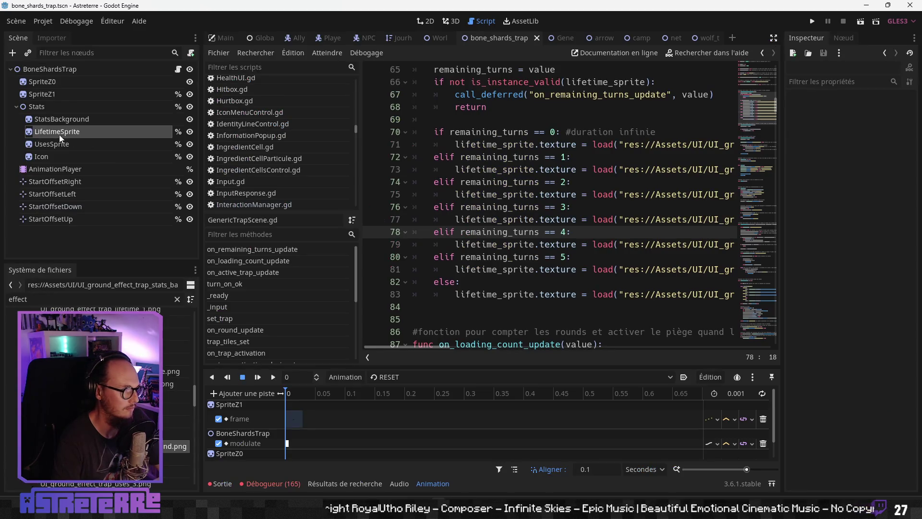
# Step: Copy the new Stats node with its children from the bone_shards_trap scene
pyautogui.click(59, 134)
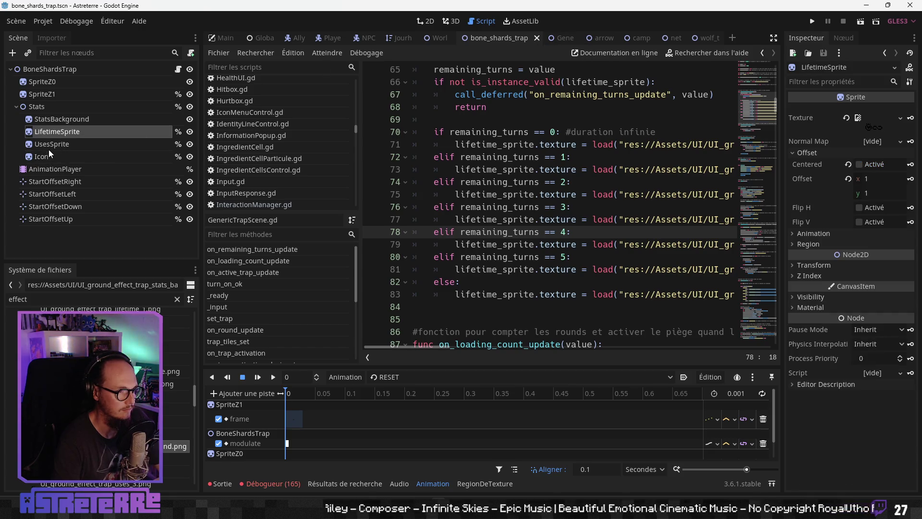
pyautogui.click(43, 108)
pyautogui.rightClick(43, 107)
pyautogui.press('Escape')
# Step: In GenericTrapScene, delete the old Stats, paste the new one right after Sprite, and view it in 2D
pyautogui.click(560, 42)
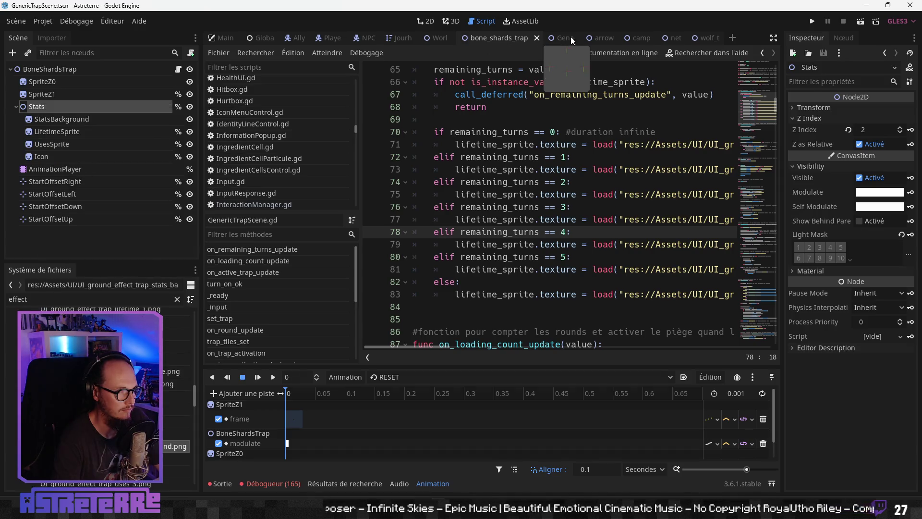
pyautogui.click(105, 109)
pyautogui.click(67, 95)
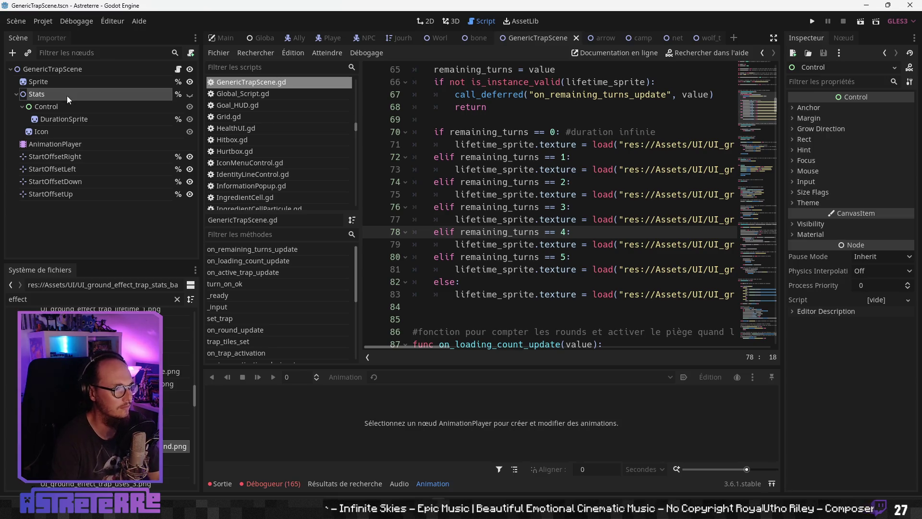
pyautogui.press('Delete')
pyautogui.press('Return')
pyautogui.rightClick(52, 76)
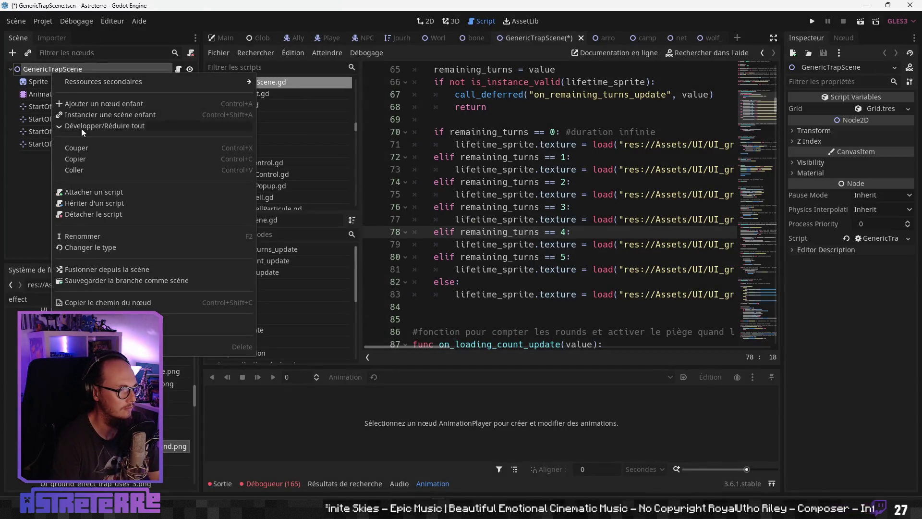
pyautogui.click(73, 169)
pyautogui.moveTo(42, 158); pyautogui.dragTo(40, 89)
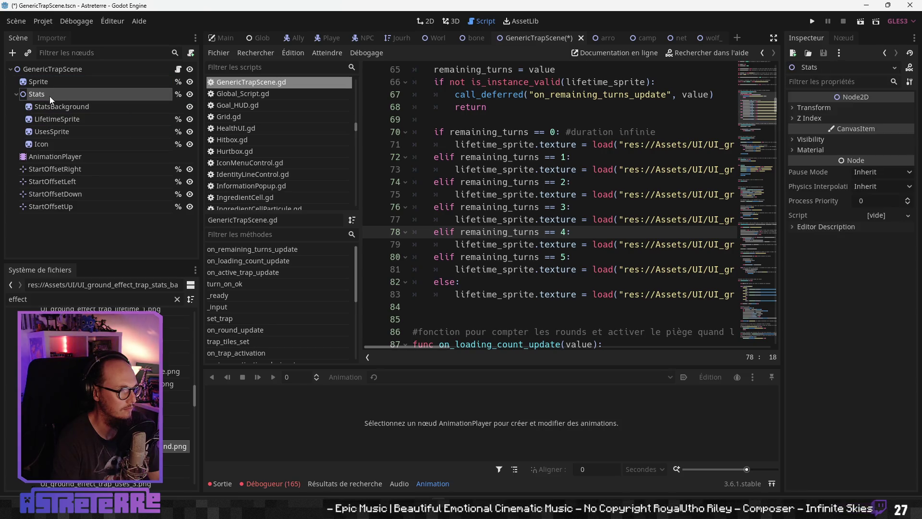
pyautogui.click(426, 21)
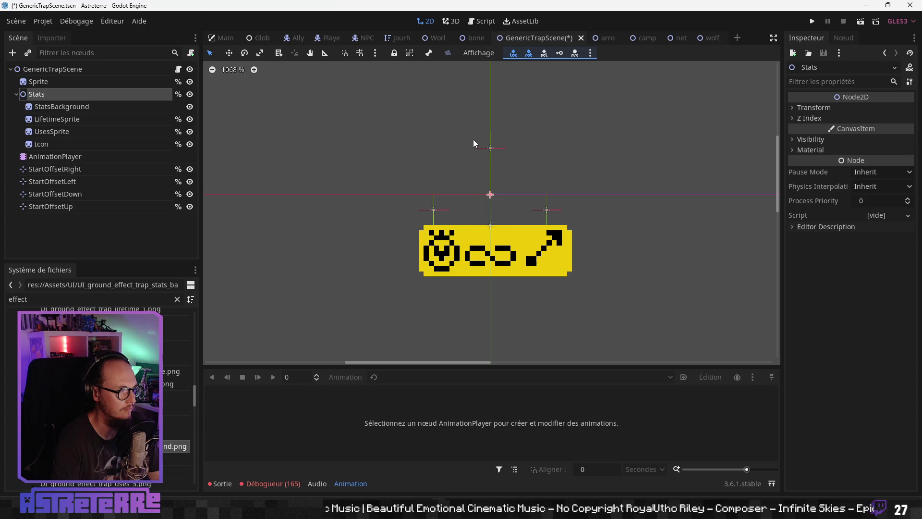
# Step: Replace the arrows_dispenser scene's old Stats with the new one, placed after SpriteZ1
pyautogui.click(602, 39)
pyautogui.click(33, 106)
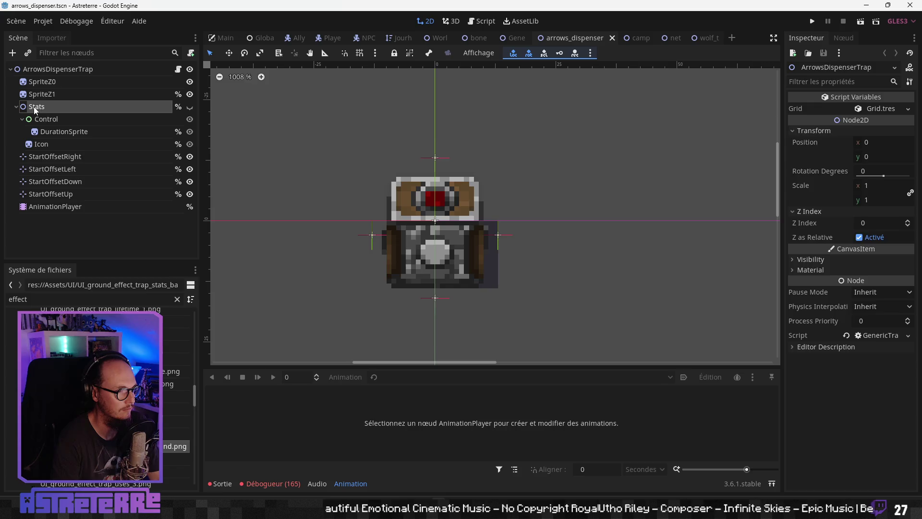
pyautogui.press('Delete')
pyautogui.press('Return')
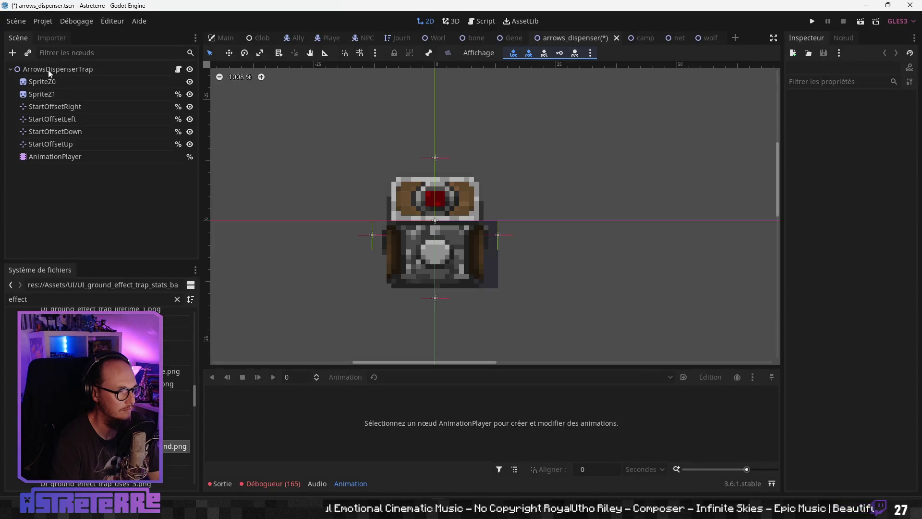
pyautogui.rightClick(48, 70)
pyautogui.click(71, 168)
pyautogui.moveTo(45, 152); pyautogui.dragTo(47, 101)
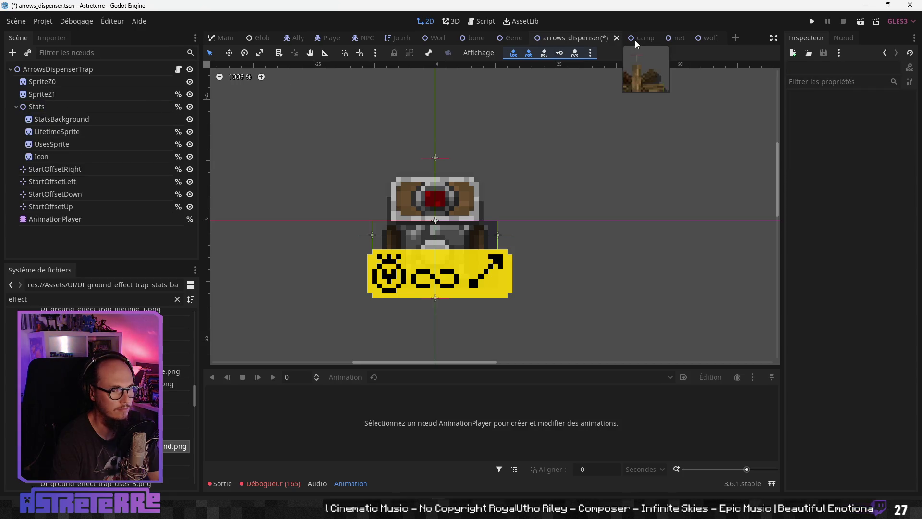
# Step: Replace the campfire_trap scene's old Stats with the new one, placed after SpriteZ1
pyautogui.click(637, 43)
pyautogui.click(41, 137)
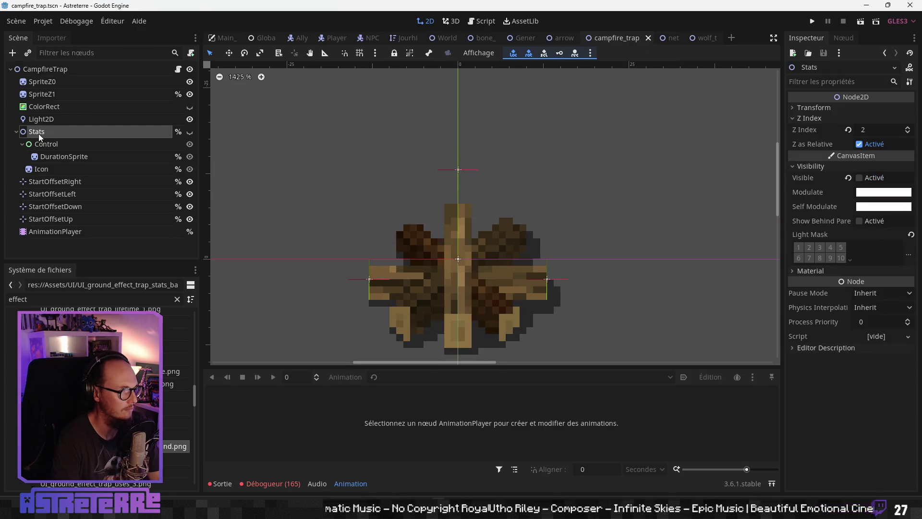
pyautogui.press('Delete')
pyautogui.press('Return')
pyautogui.rightClick(50, 70)
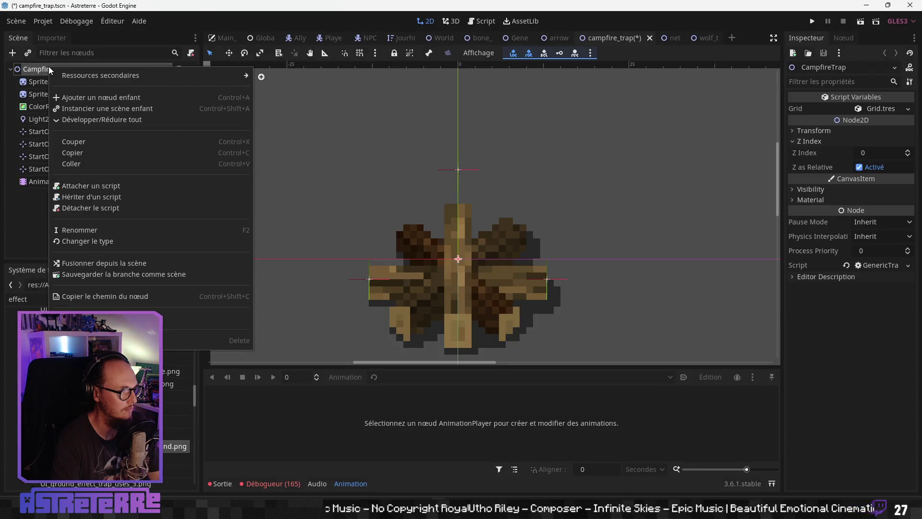
pyautogui.click(71, 165)
pyautogui.moveTo(41, 191); pyautogui.dragTo(49, 105)
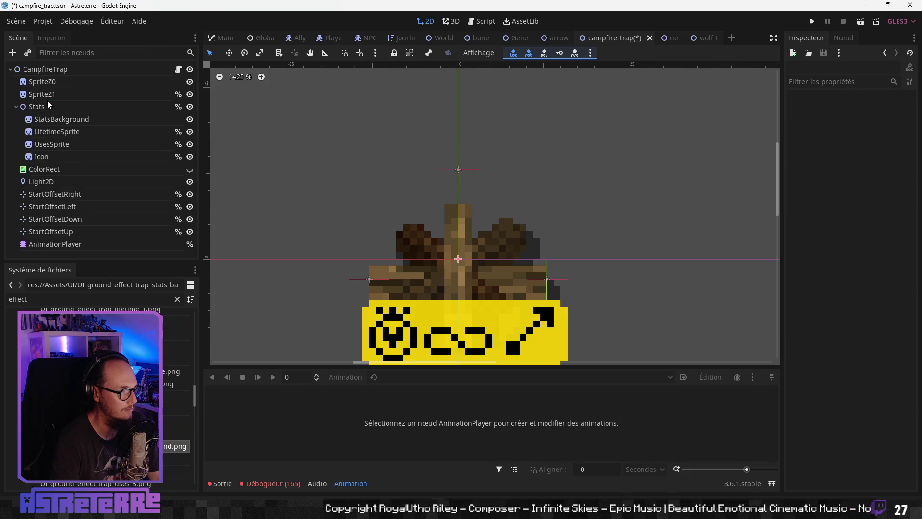
# Step: Replace the net scene's old Stats with the new one, placed after SpriteZ1
pyautogui.click(672, 38)
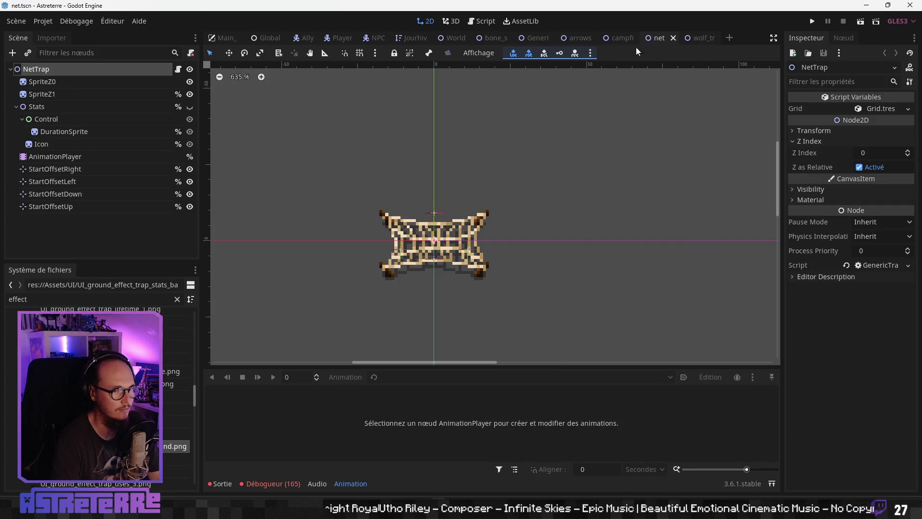
pyautogui.click(34, 108)
pyautogui.press('Delete')
pyautogui.press('Return')
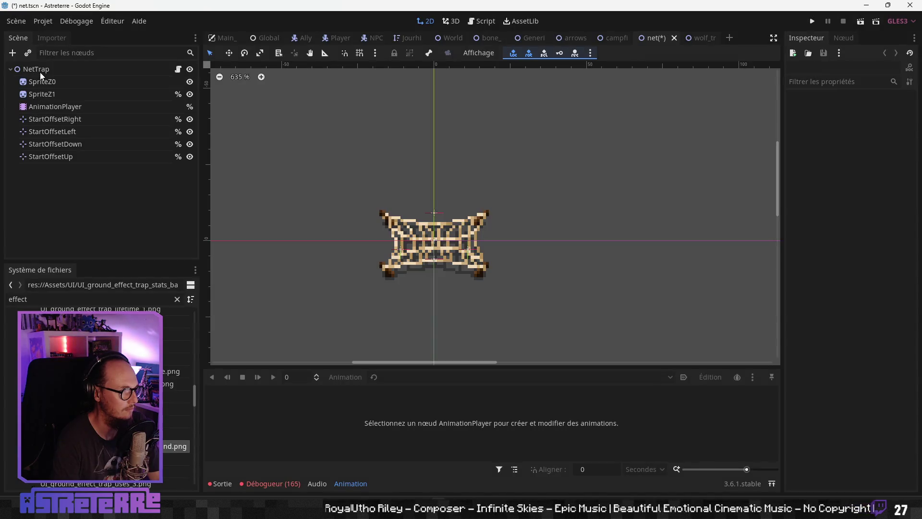
pyautogui.rightClick(39, 71)
pyautogui.click(53, 169)
pyautogui.moveTo(41, 171); pyautogui.dragTo(44, 100)
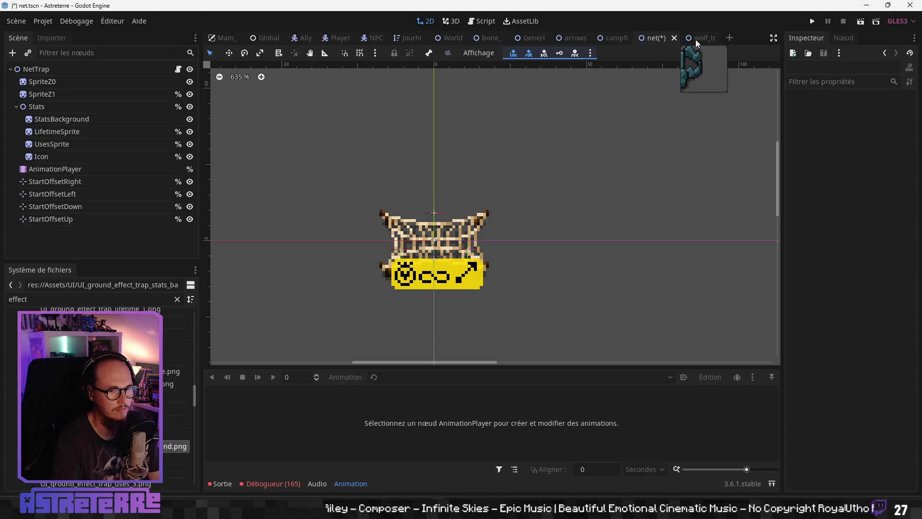
# Step: Replace the wolf_trap scene's old Stats with the new one, placed after SpriteZ1
pyautogui.click(696, 41)
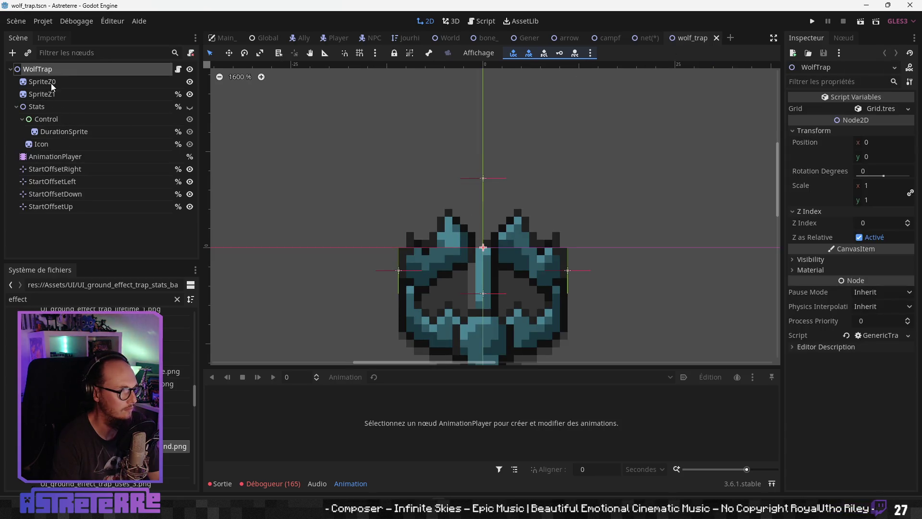
pyautogui.click(43, 108)
pyautogui.press('Delete')
pyautogui.press('Return')
pyautogui.rightClick(42, 69)
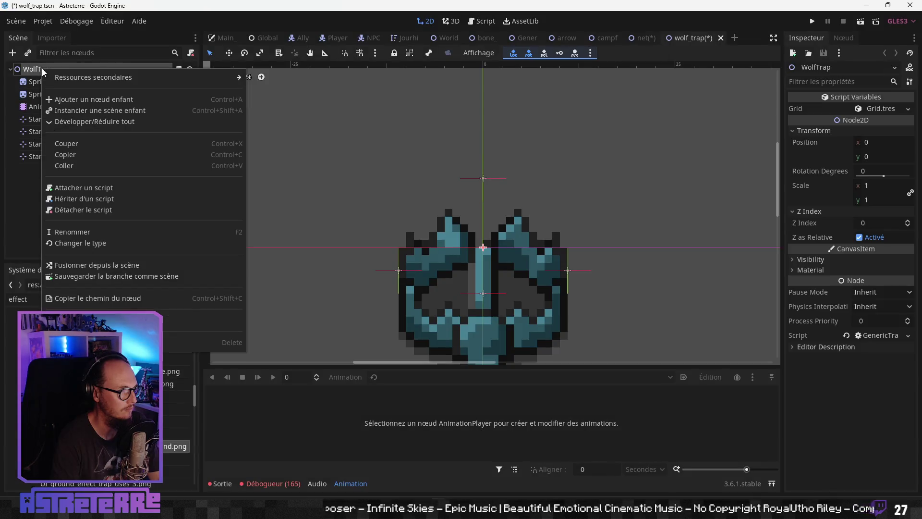
pyautogui.click(68, 167)
pyautogui.moveTo(45, 133); pyautogui.dragTo(45, 104)
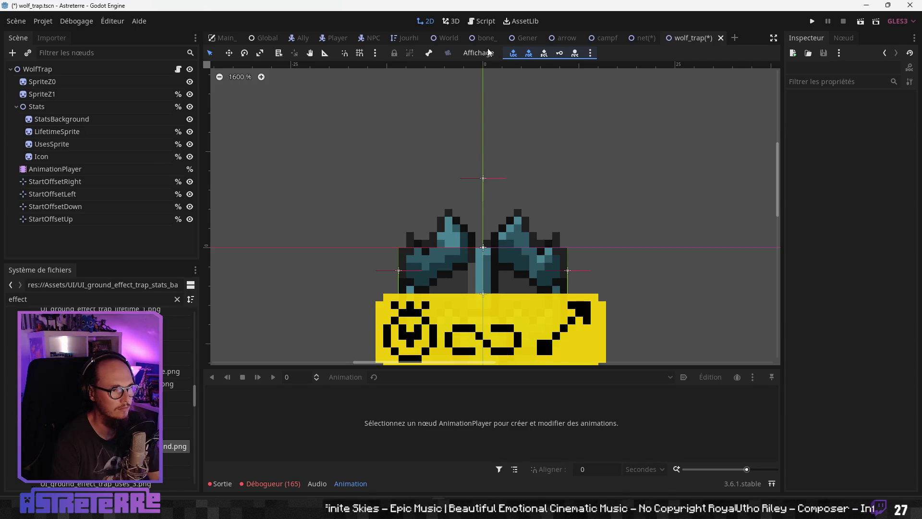
# Step: Review the GenericTrapScene, bone_shards_trap and arrows_dispenser scenes
pyautogui.click(523, 41)
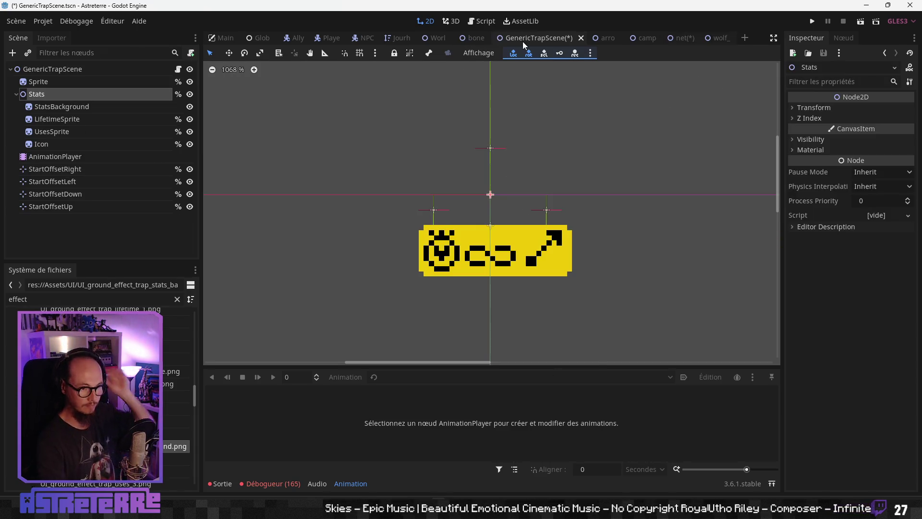
pyautogui.click(472, 40)
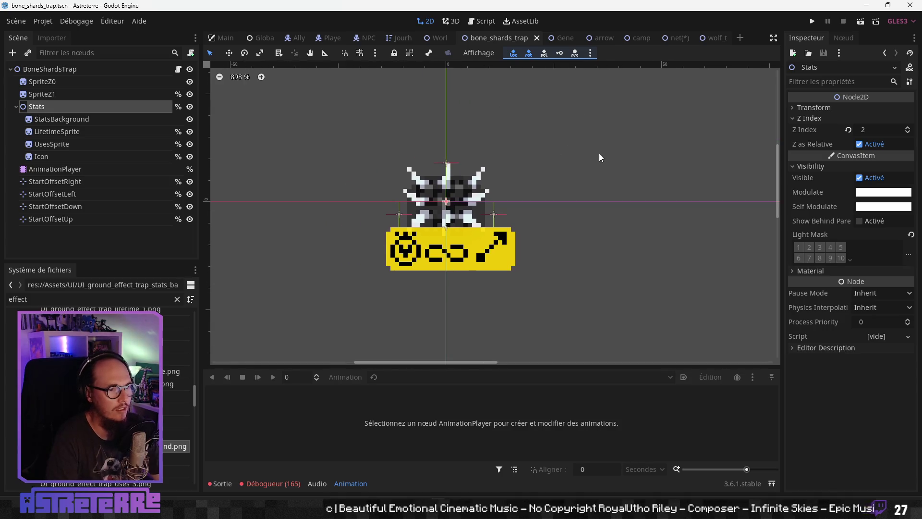
pyautogui.click(560, 38)
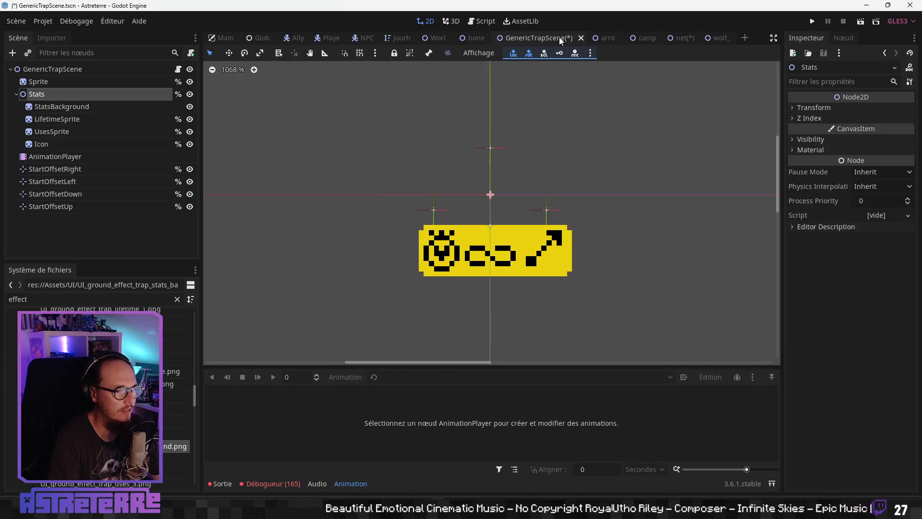
pyautogui.click(600, 39)
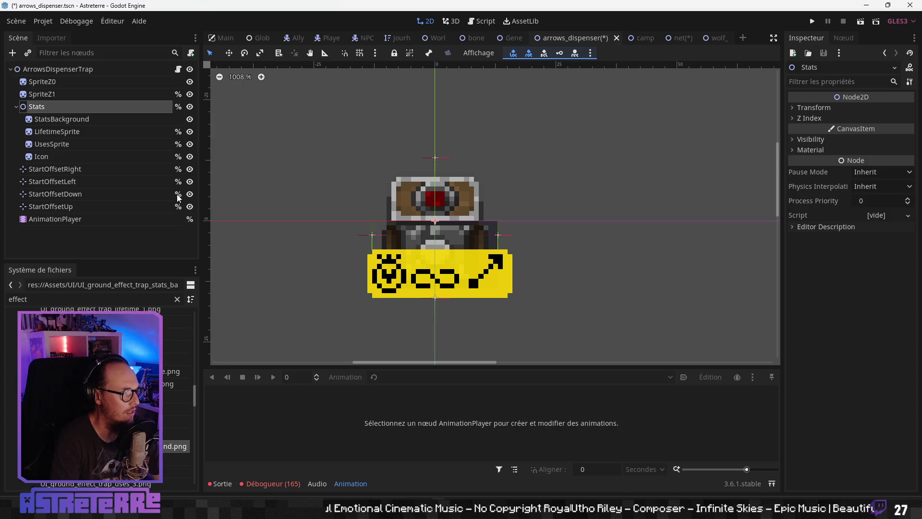
# Step: Replace the campfire trap's Icon texture with the fire effect icon
pyautogui.click(641, 38)
pyautogui.click(65, 159)
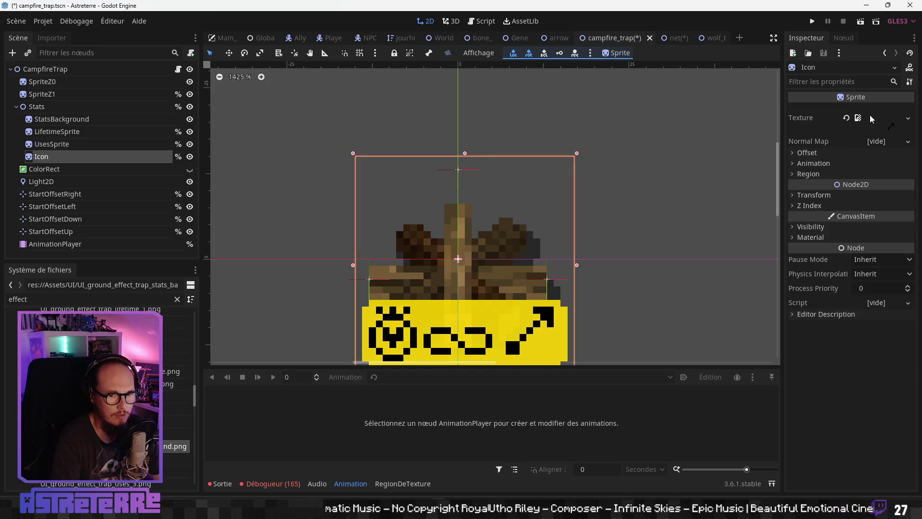
pyautogui.click(847, 118)
pyautogui.scroll(2, 101, 394)
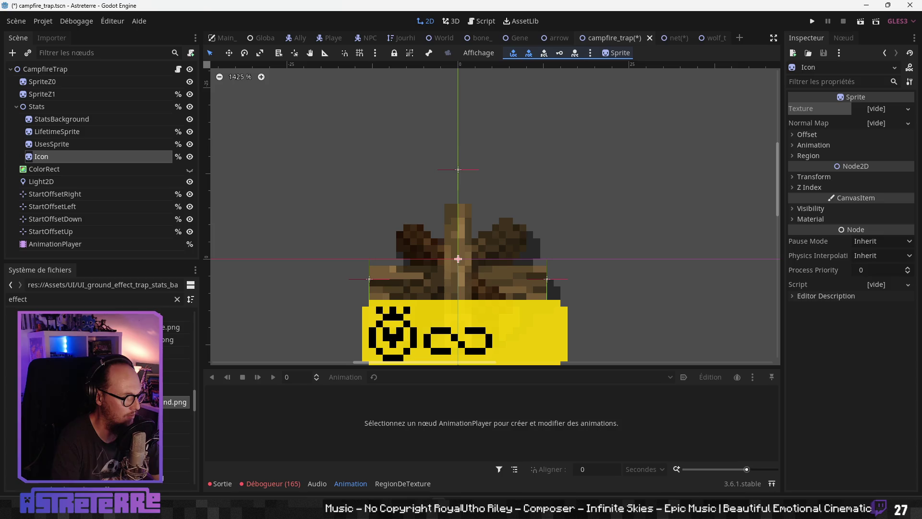
pyautogui.scroll(1, 101, 394)
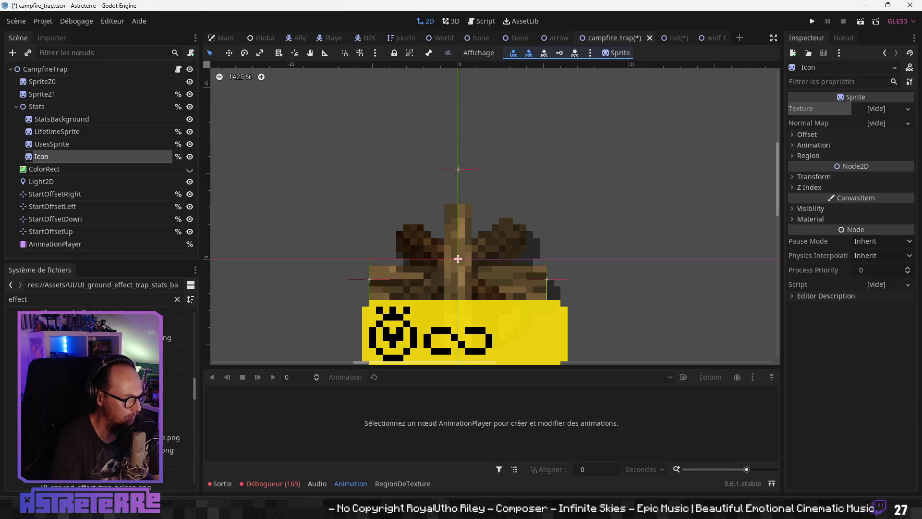
pyautogui.click(96, 372)
pyautogui.moveTo(96, 372)
pyautogui.mouseDown()
pyautogui.moveTo(879, 117)
pyautogui.moveTo(896, 153)
pyautogui.moveTo(866, 114)
pyautogui.mouseUp()
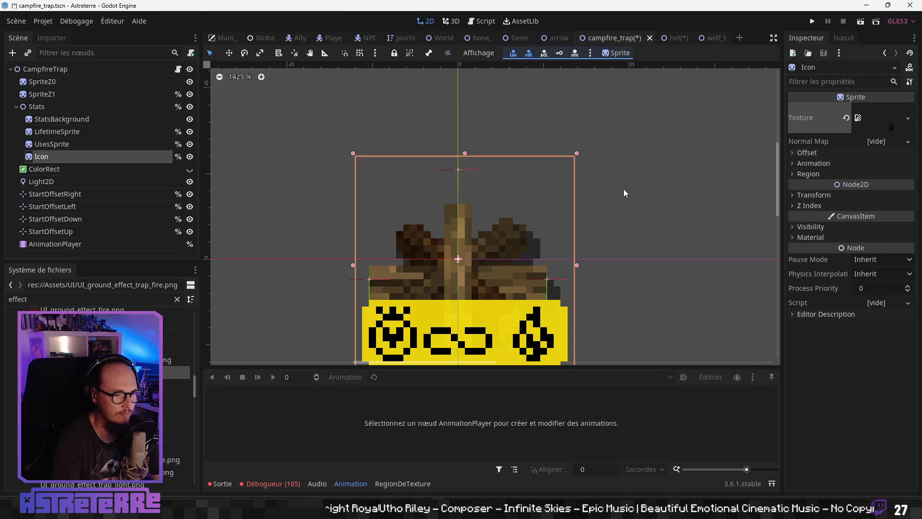
# Step: Set the net trap's Icon texture to UI_ground_effect_trap_bludgeoning.png, then bring up the wolf trap
pyautogui.click(676, 38)
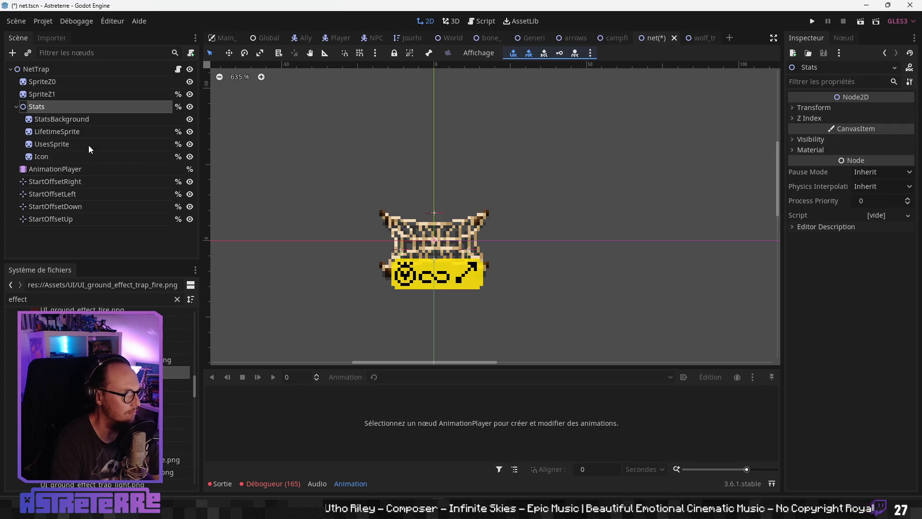
pyautogui.click(58, 131)
pyautogui.click(68, 119)
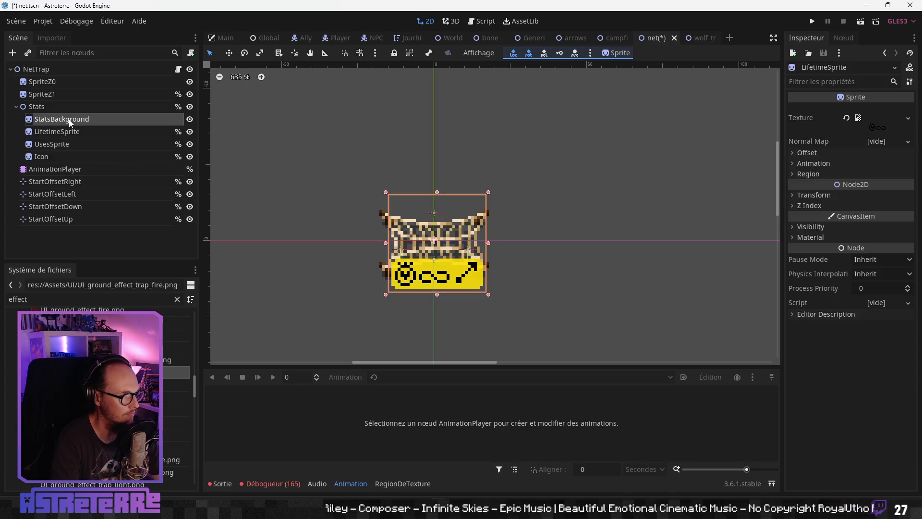
pyautogui.click(60, 145)
pyautogui.click(54, 156)
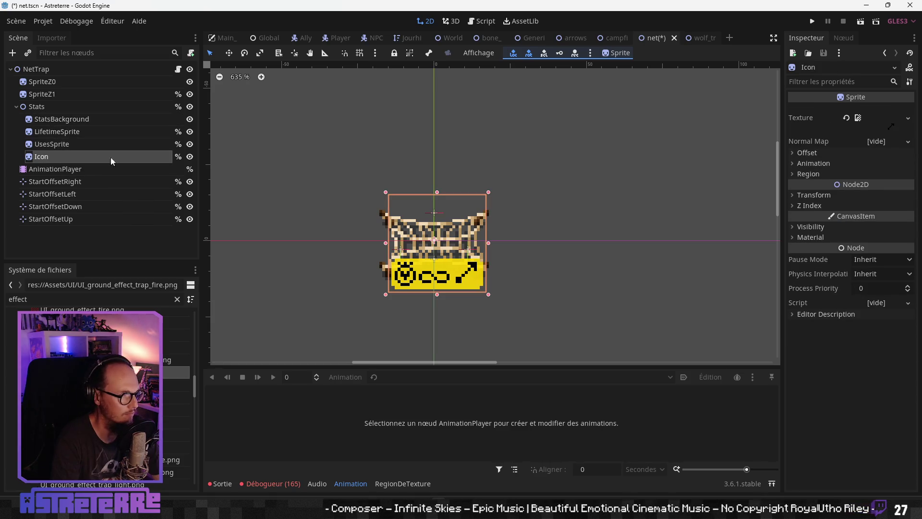
pyautogui.click(846, 117)
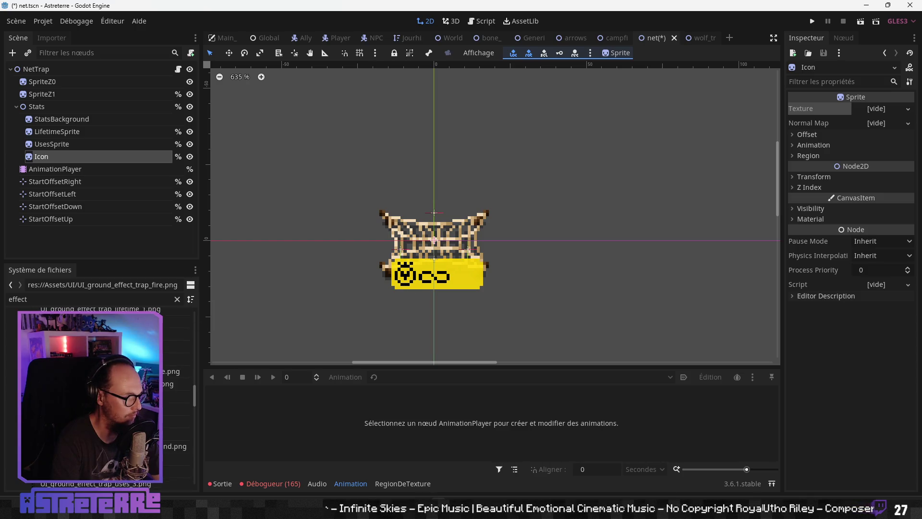
pyautogui.click(96, 359)
pyautogui.moveTo(171, 359)
pyautogui.mouseDown()
pyautogui.moveTo(838, 156)
pyautogui.moveTo(867, 123)
pyautogui.mouseUp()
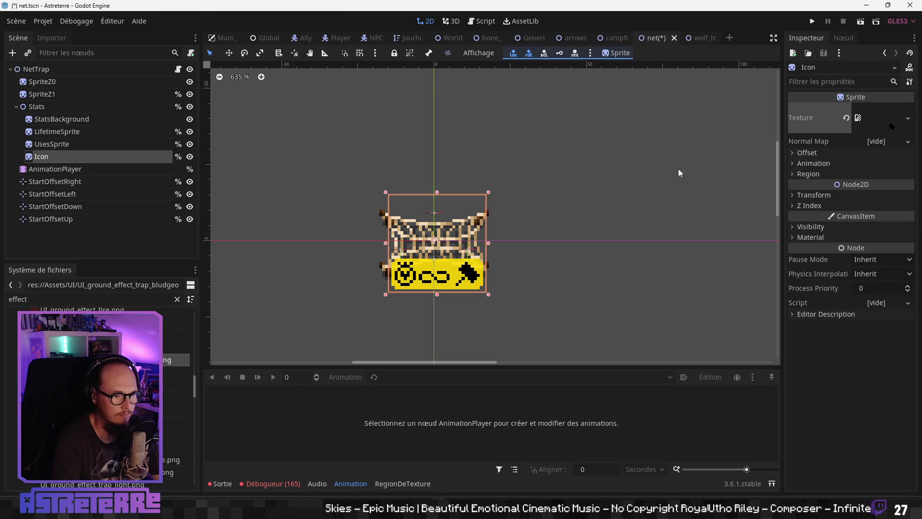
pyautogui.click(689, 43)
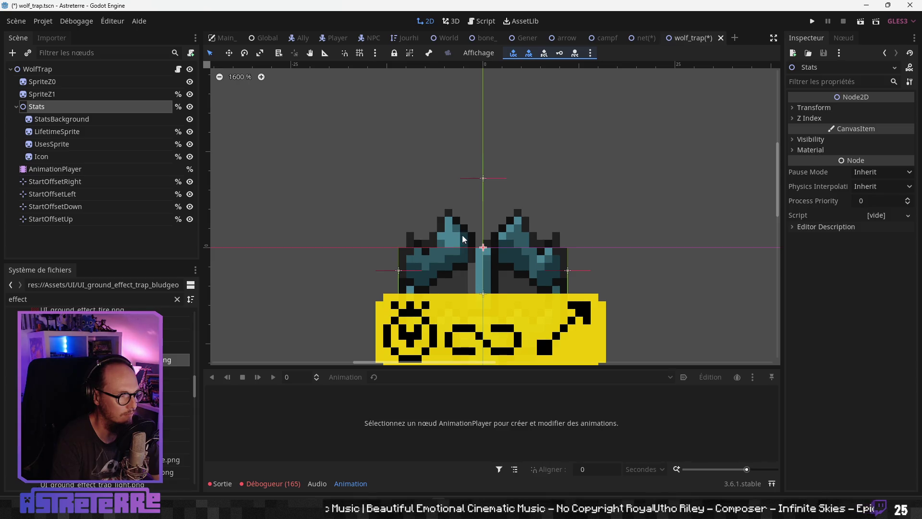
# Step: Save the wolf trap scene and toggle LifetimeSprite's visibility to compare the overlay
pyautogui.hotkey('ctrl', 's')
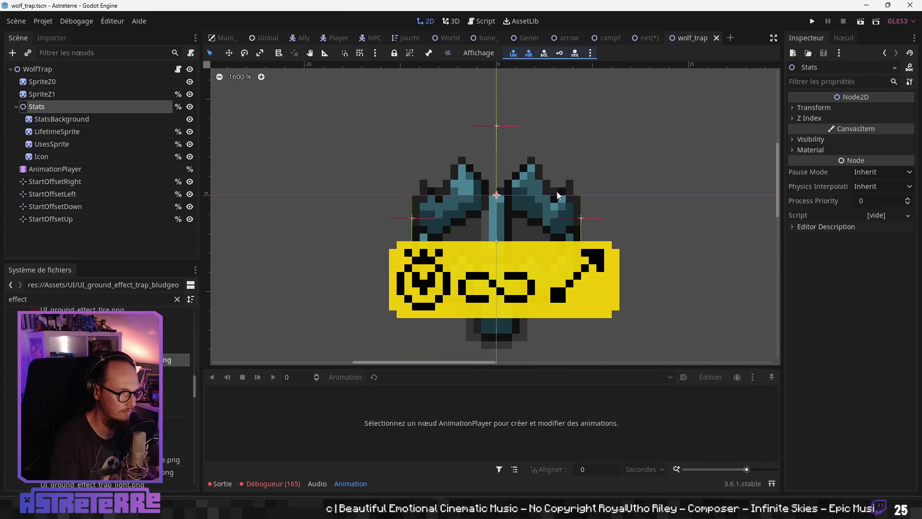
pyautogui.scroll(-1, 530, 213)
pyautogui.moveTo(529, 213); pyautogui.dragTo(465, 216)
pyautogui.click(68, 145)
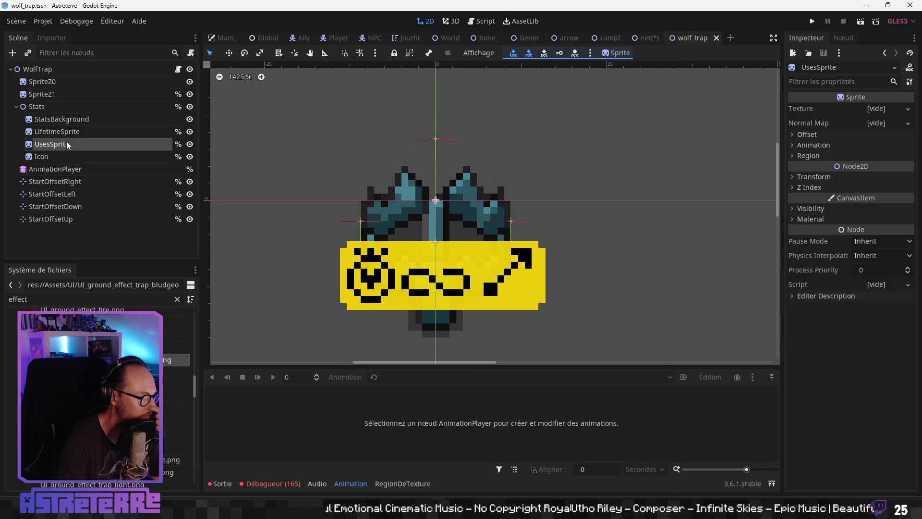
pyautogui.scroll(-5, 96, 394)
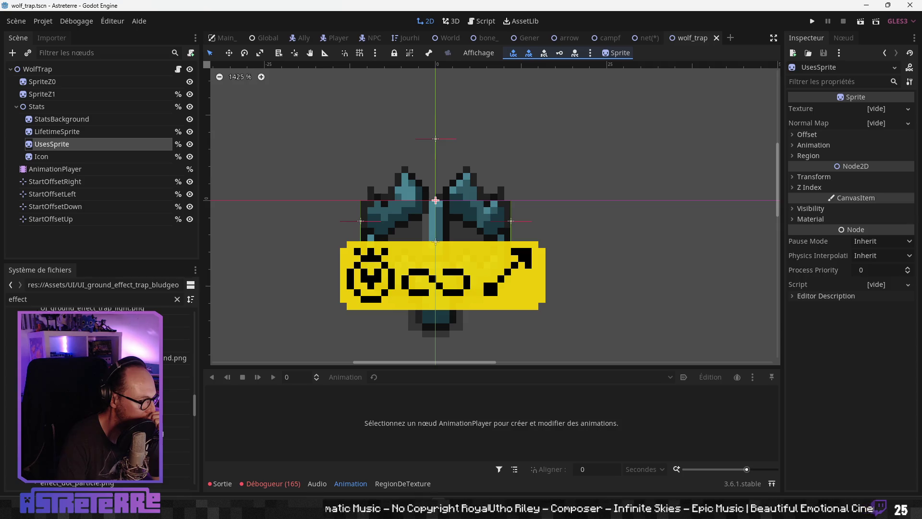
pyautogui.scroll(5, 96, 394)
pyautogui.scroll(1, 120, 375)
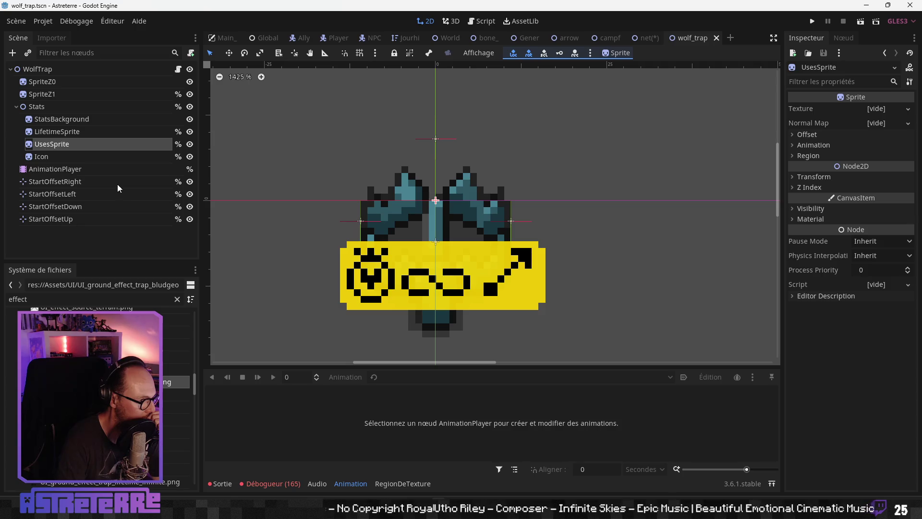
pyautogui.click(190, 132)
pyautogui.click(189, 132)
pyautogui.click(189, 132)
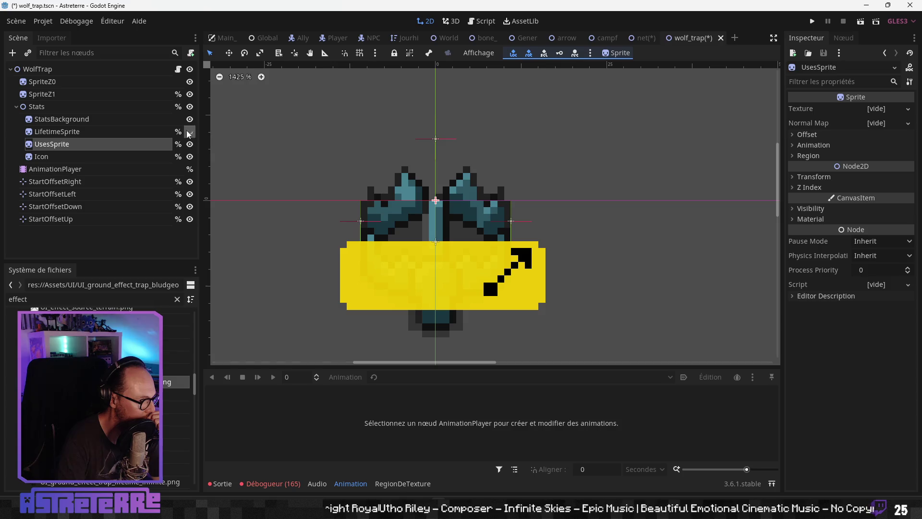
pyautogui.click(190, 132)
# Step: Hide the Stats overlay in the wolf_trap and net scenes
pyautogui.click(190, 107)
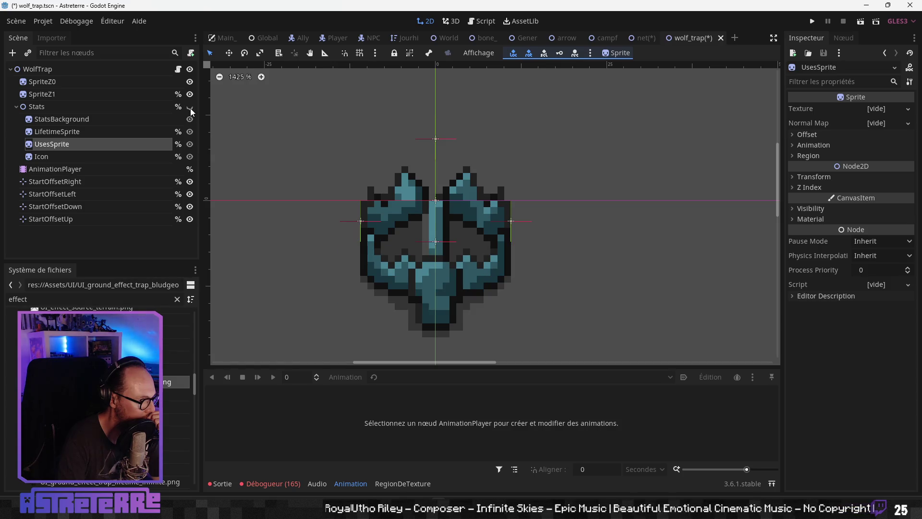
pyautogui.click(645, 38)
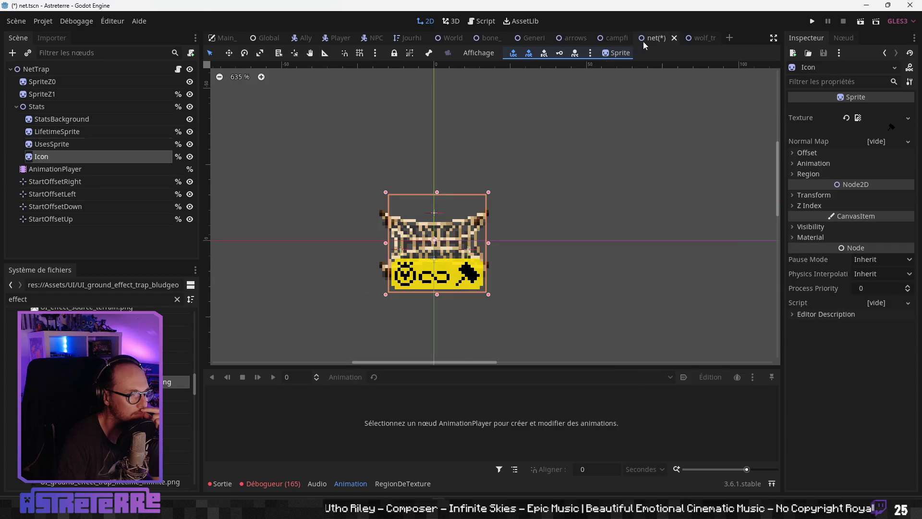
pyautogui.click(189, 106)
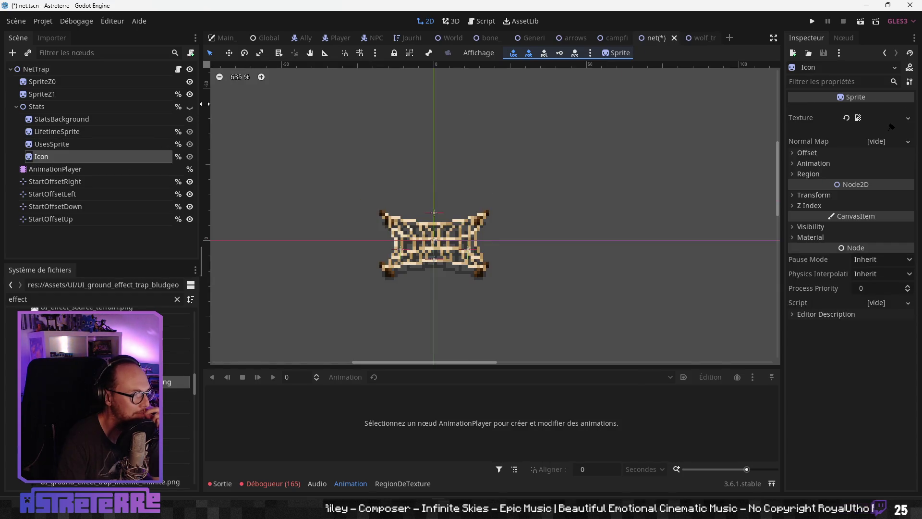
pyautogui.click(616, 38)
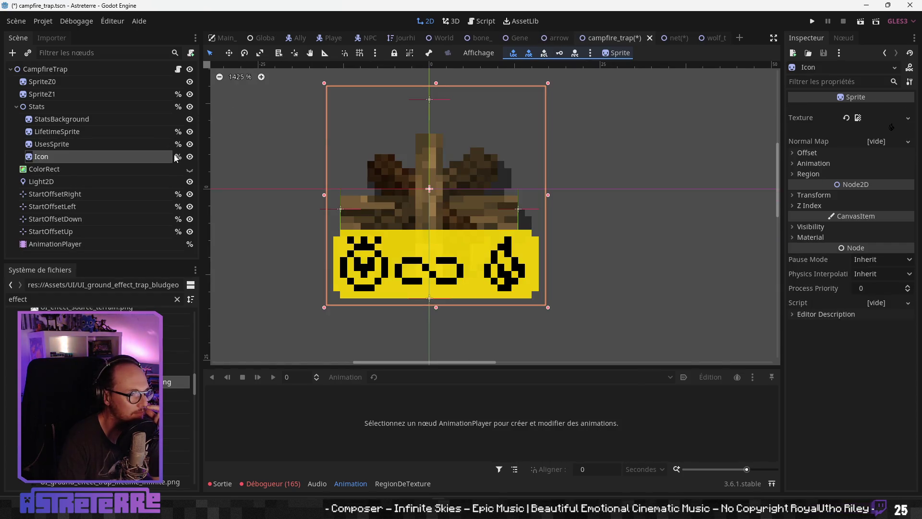
# Step: Hide Stats in campfire_trap and arrows_dispenser, toggling GenericTrapScene's Stats off and on
pyautogui.click(190, 106)
pyautogui.click(558, 38)
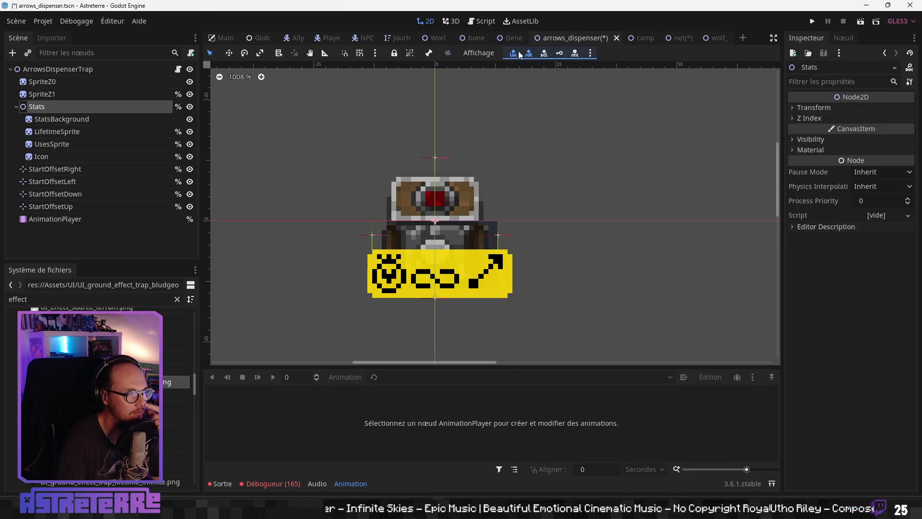
pyautogui.click(189, 107)
pyautogui.click(508, 39)
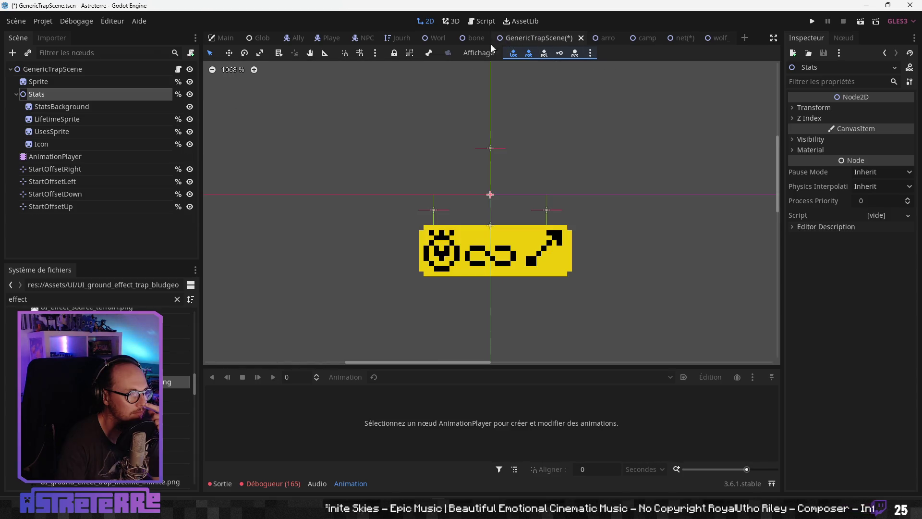
pyautogui.click(190, 95)
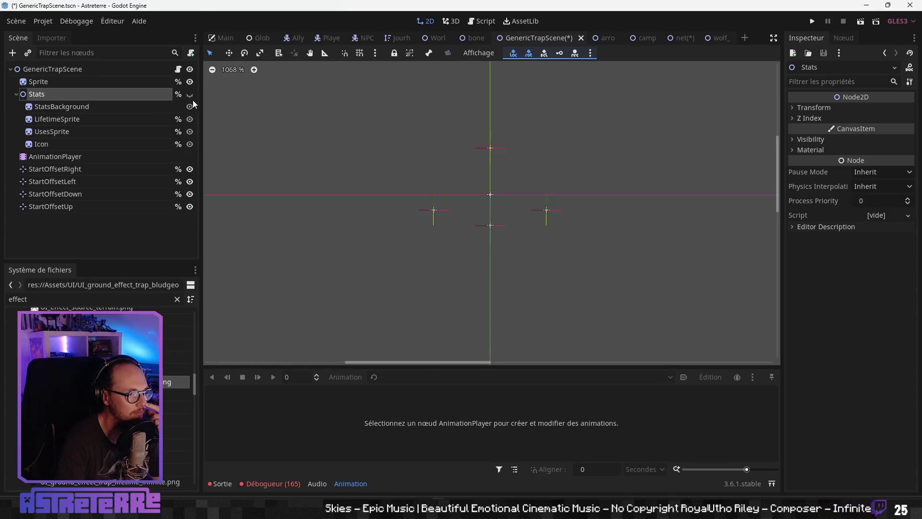
pyautogui.click(189, 95)
# Step: In bone_shards_trap, toggle the Stats overlay to compare, then select UsesSprite
pyautogui.click(477, 38)
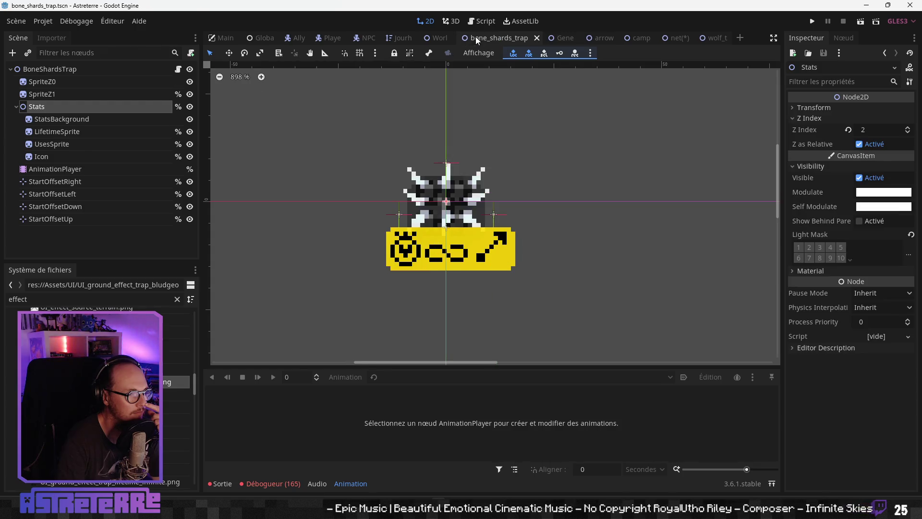
pyautogui.click(191, 107)
pyautogui.click(190, 106)
pyautogui.click(190, 106)
pyautogui.click(191, 107)
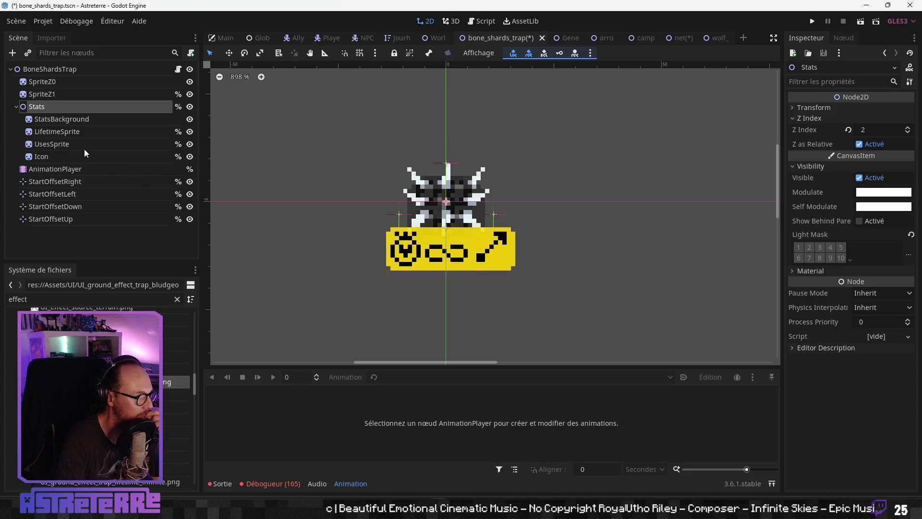
pyautogui.click(63, 132)
pyautogui.click(66, 145)
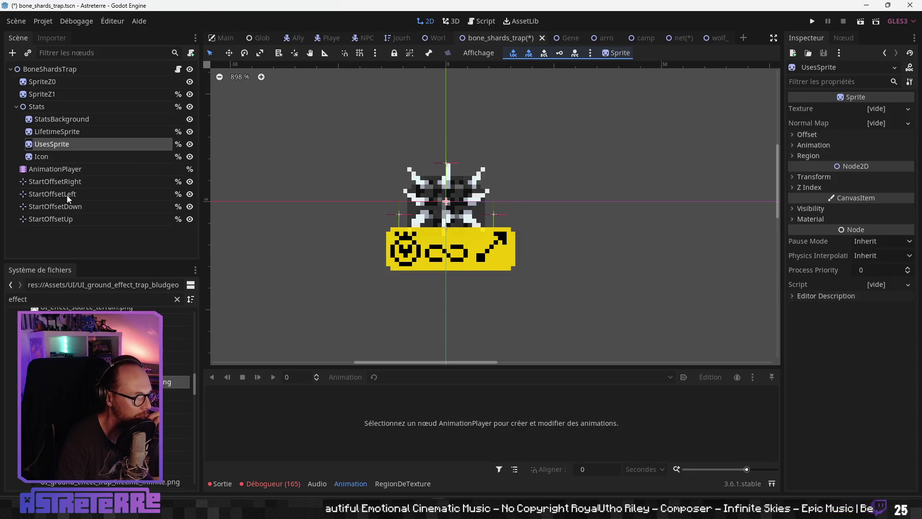
pyautogui.scroll(-5, 178, 384)
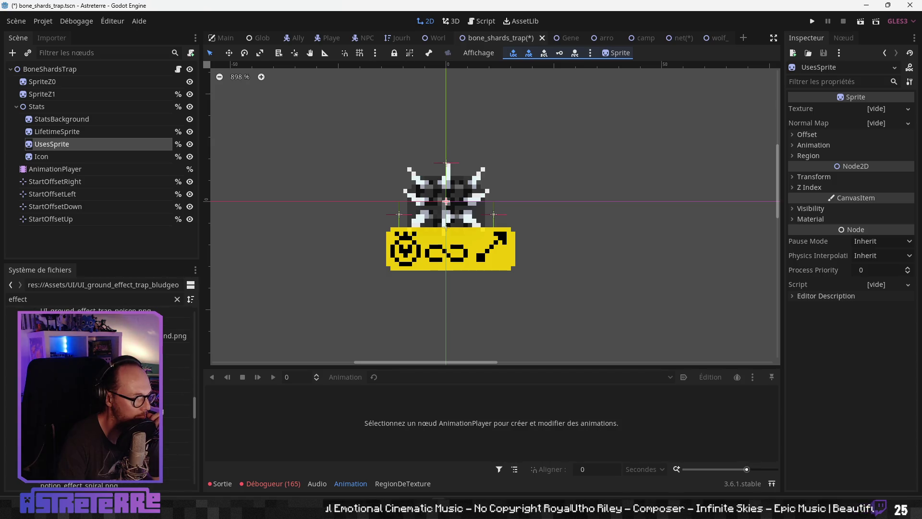
# Step: Give bone_shards_trap's UsesSprite the 'x 1' uses texture (UI_ground_effect_trap_uses_1.png) and hide LifetimeSprite
pyautogui.moveTo(175, 349)
pyautogui.mouseDown()
pyautogui.moveTo(846, 192)
pyautogui.moveTo(876, 114)
pyautogui.mouseUp()
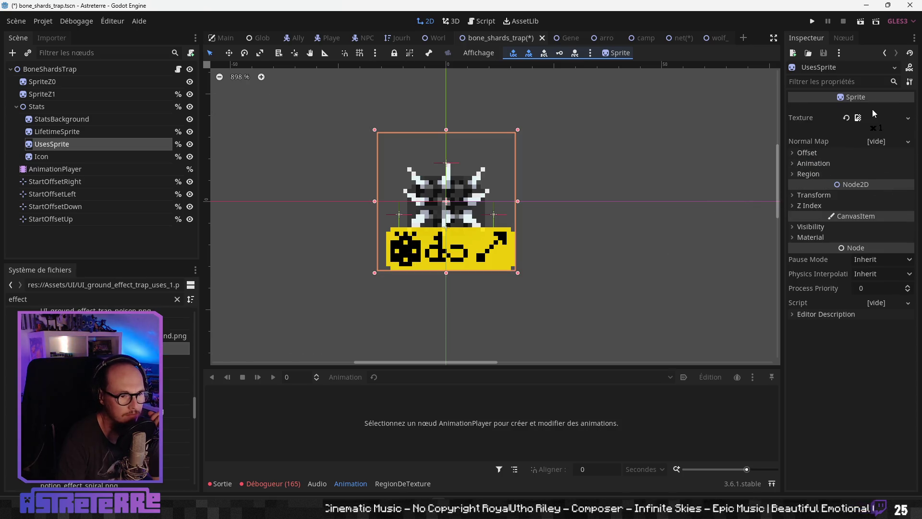
pyautogui.click(189, 134)
pyautogui.click(189, 134)
pyautogui.click(188, 134)
pyautogui.scroll(-5, 413, 221)
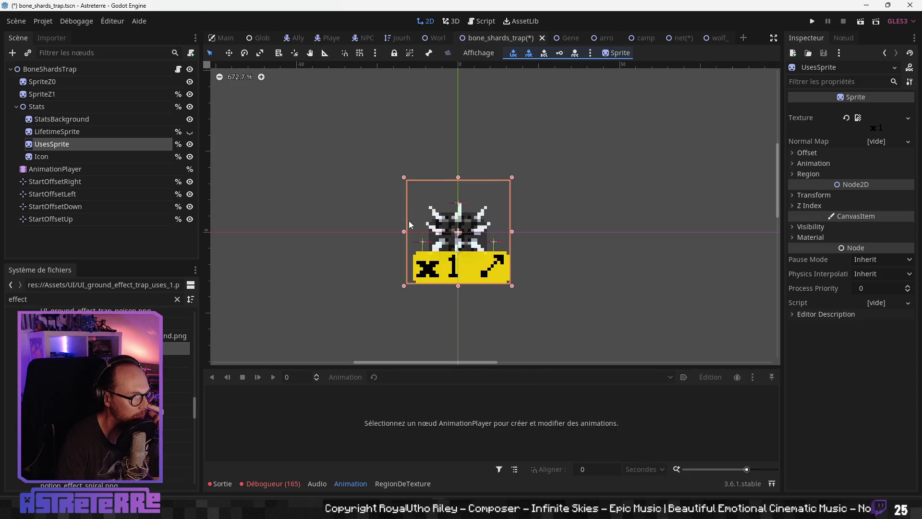
pyautogui.scroll(3, 374, 209)
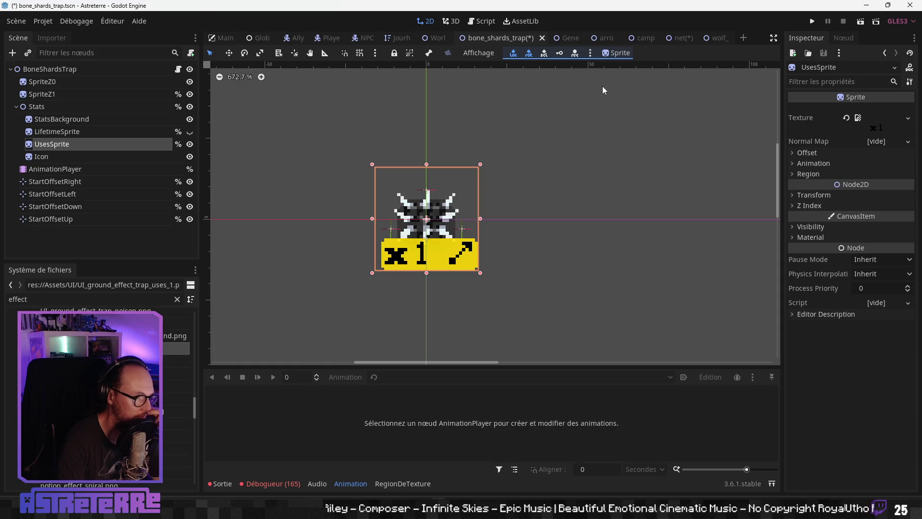
pyautogui.click(567, 38)
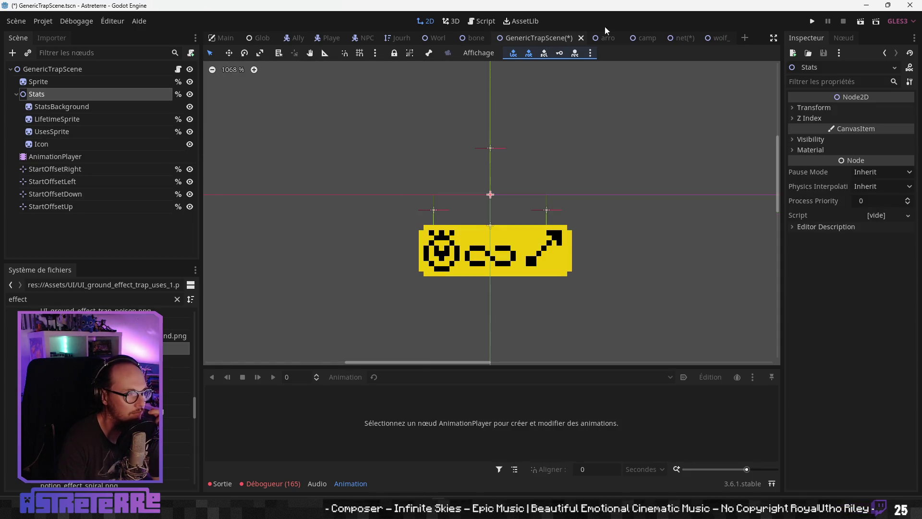
# Step: Review the arrows dispenser, campfire, net and wolf trap scenes, then save bone_shards_trap
pyautogui.click(609, 37)
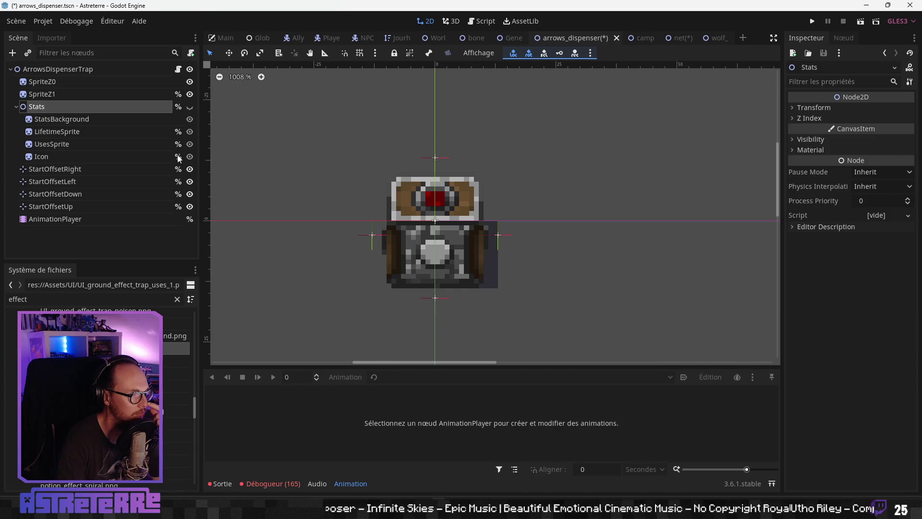
pyautogui.click(653, 39)
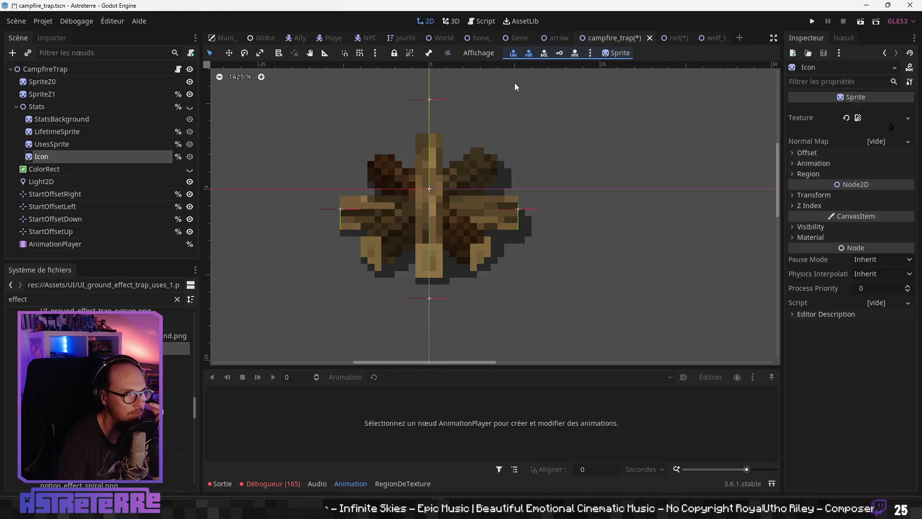
pyautogui.click(682, 38)
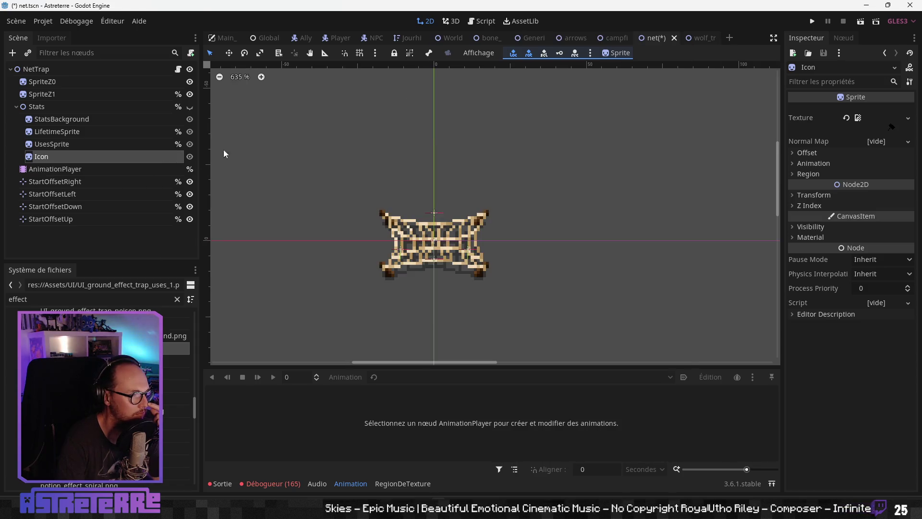
pyautogui.click(699, 38)
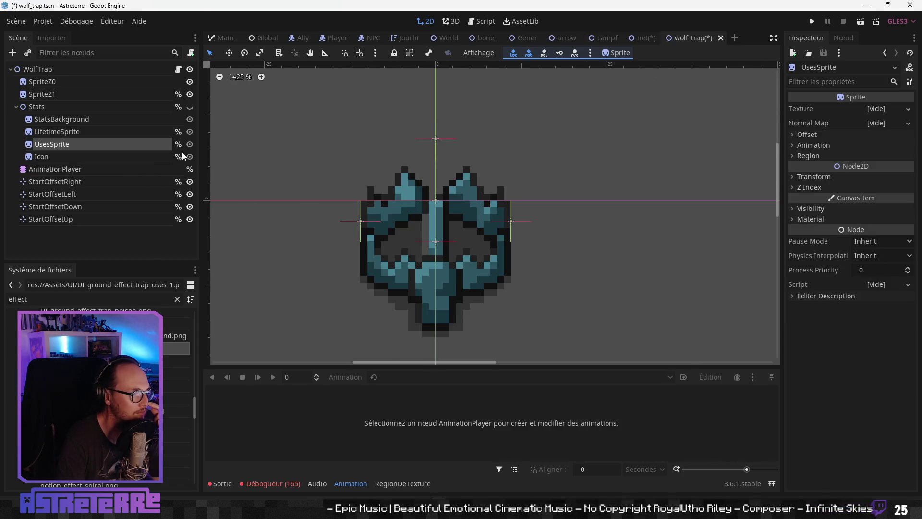
pyautogui.click(566, 38)
pyautogui.click(474, 40)
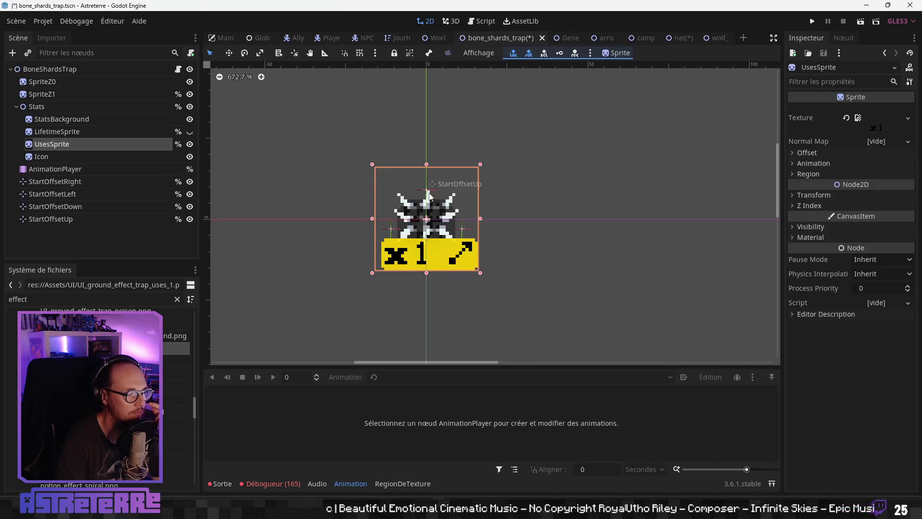
pyautogui.hotkey('ctrl', 's')
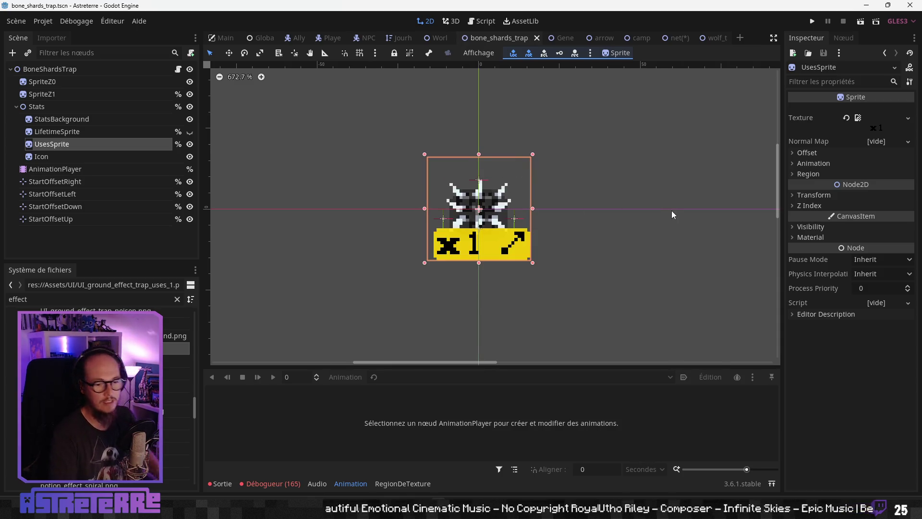